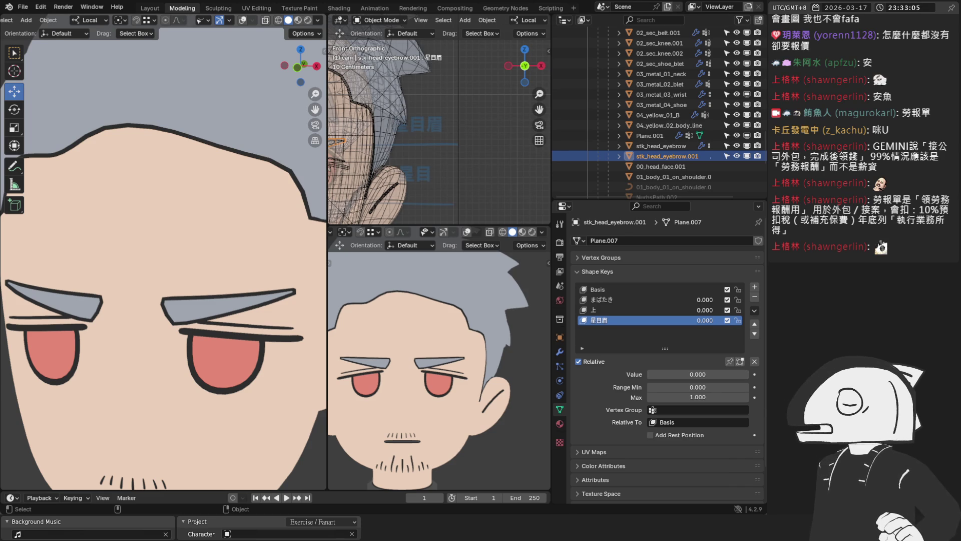
{"action": "scroll", "coordinate": [164, 263], "scroll_direction": "down", "scroll_amount": 5}
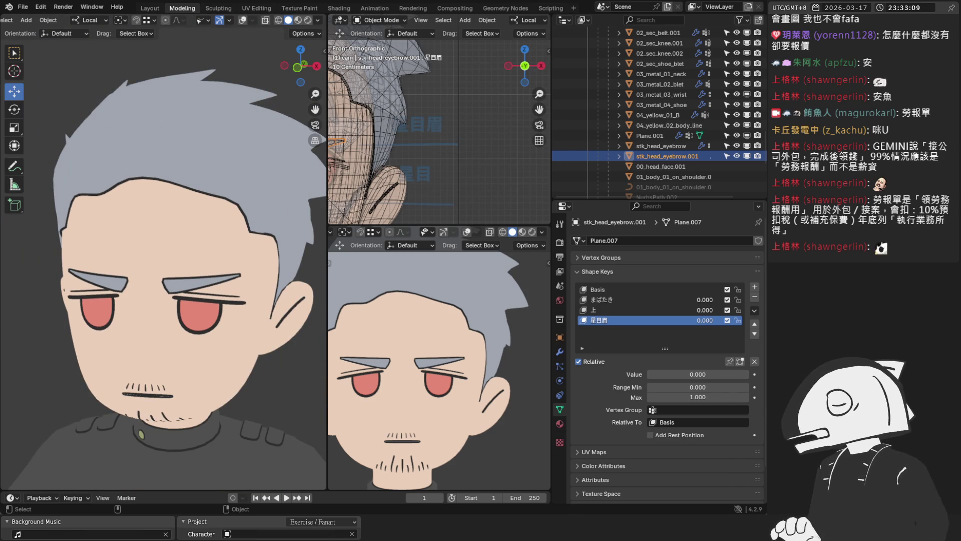
{"action": "scroll", "coordinate": [223, 263], "scroll_direction": "down", "scroll_amount": 4}
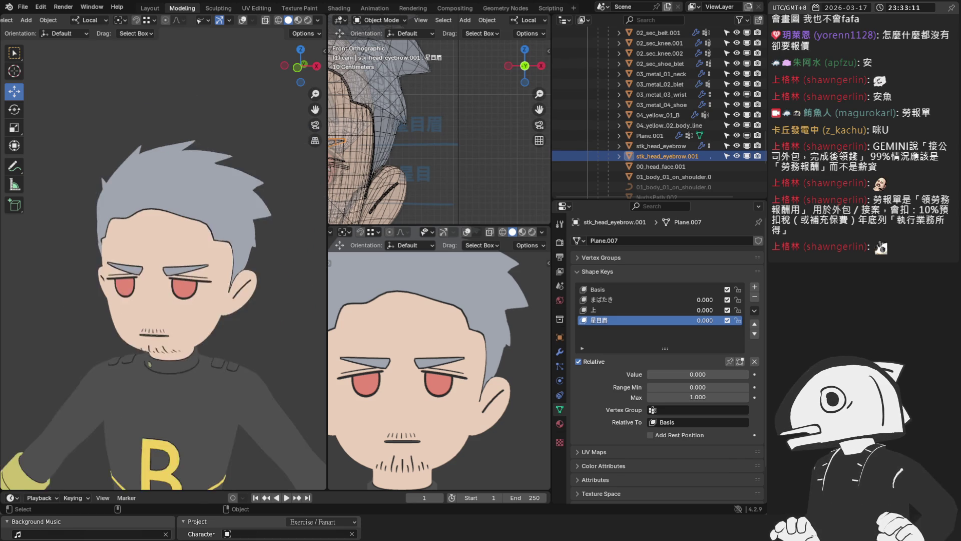
{"action": "scroll", "coordinate": [223, 264], "scroll_direction": "up", "scroll_amount": 4}
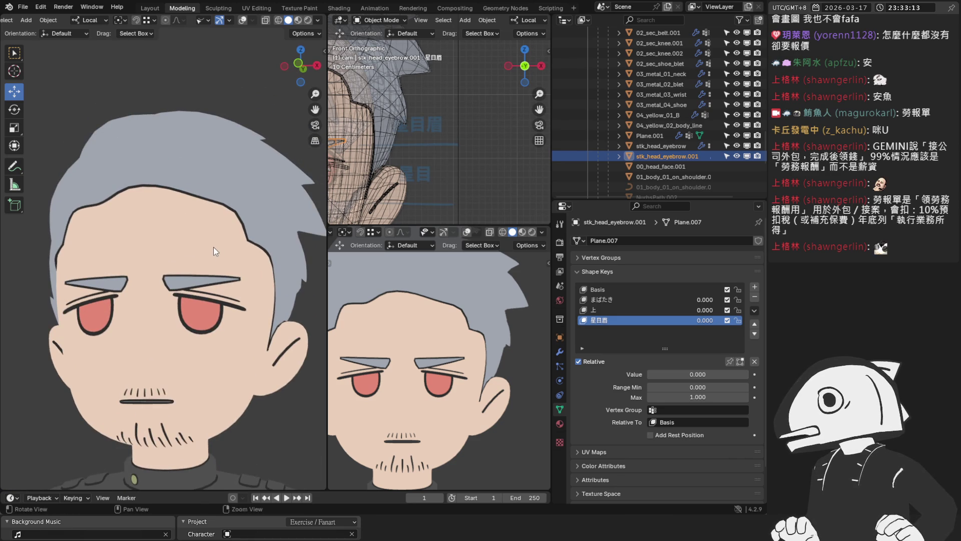
Raise the 星目眉 shape key Value to 1.000 and check the slanted brows from front and side
{"action": "middle_click_drag", "start_coordinate": [214, 247], "coordinate": [229, 268]}
{"action": "scroll", "coordinate": [201, 256], "scroll_direction": "down", "scroll_amount": 1}
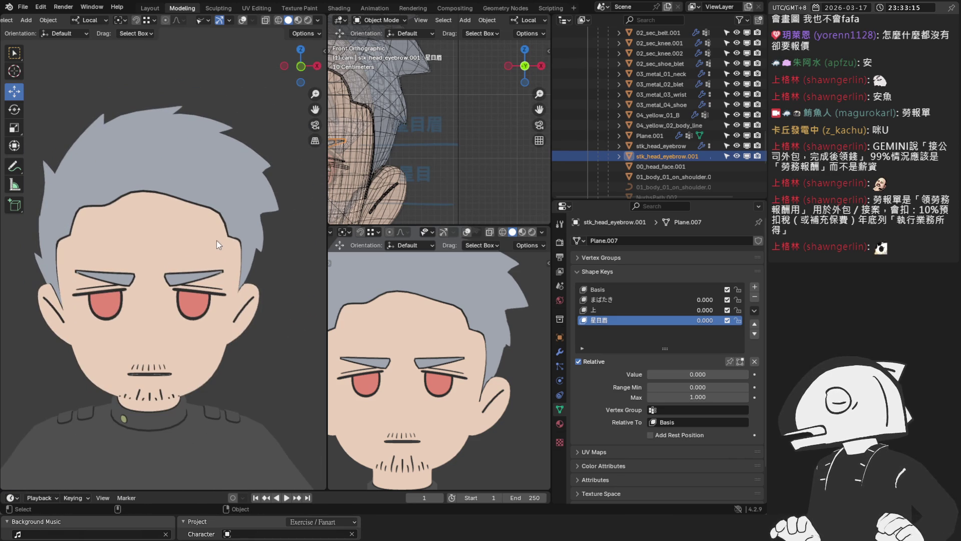
{"action": "left_click_drag", "start_coordinate": [671, 375], "coordinate": [749, 374]}
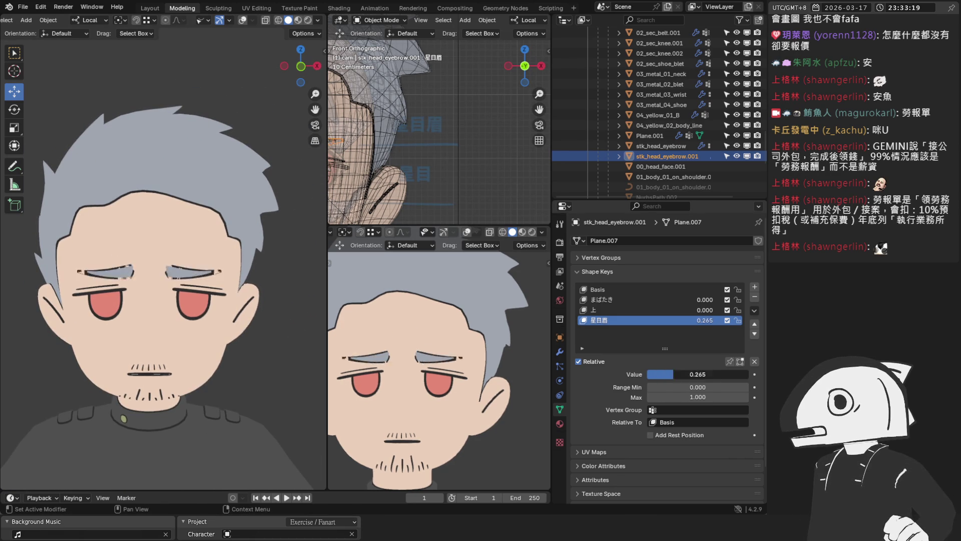
{"action": "scroll", "coordinate": [207, 279], "scroll_direction": "up", "scroll_amount": 3}
{"action": "scroll", "coordinate": [206, 278], "scroll_direction": "down", "scroll_amount": 1}
{"action": "middle_click_drag", "start_coordinate": [207, 279], "coordinate": [127, 282]}
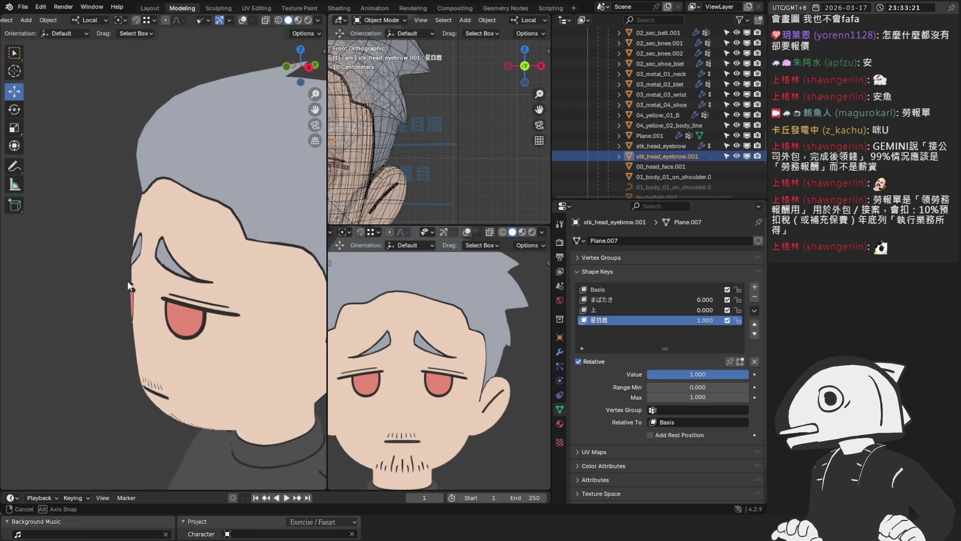
{"action": "scroll", "coordinate": [127, 281], "scroll_direction": "up", "scroll_amount": 3}
Show wireframe, isolate the eyebrow object in Local View and begin editing its mesh
{"action": "key", "text": "z"}
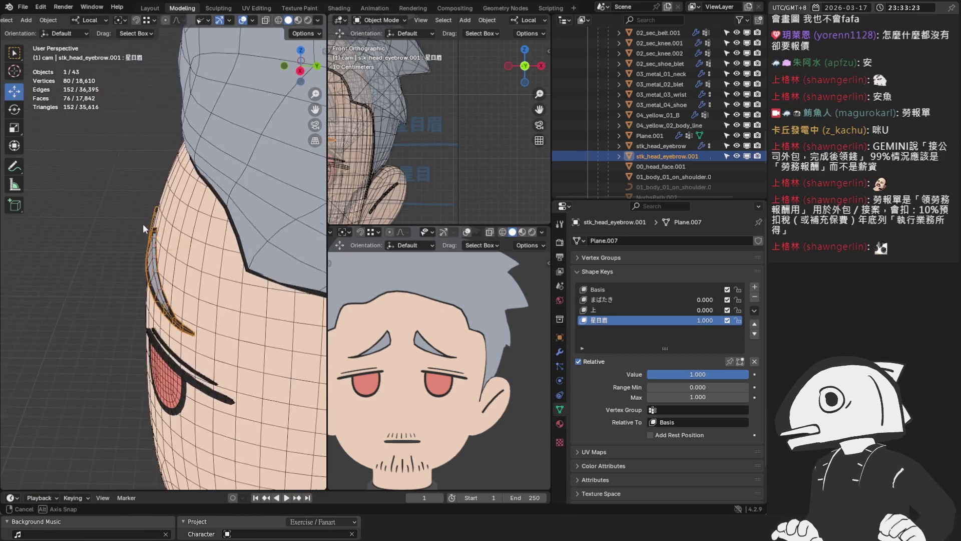
{"action": "middle_click_drag", "start_coordinate": [207, 225], "coordinate": [144, 257]}
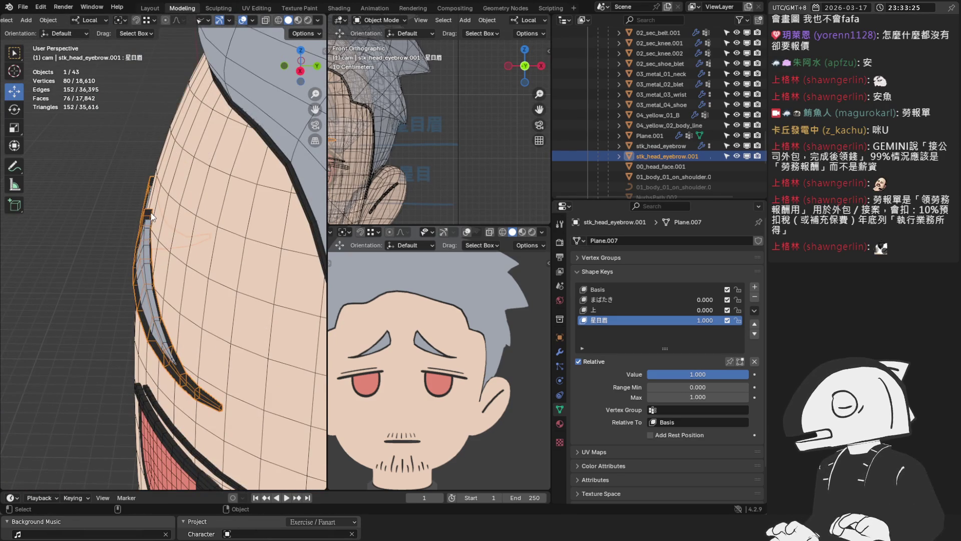
{"action": "key", "text": "KP_Divide"}
{"action": "key", "text": "Tab"}
{"action": "mouse_move", "coordinate": [150, 216]}
{"action": "middle_mouse_down"}
{"action": "mouse_move", "coordinate": [113, 225]}
{"action": "mouse_move", "coordinate": [97, 196]}
{"action": "mouse_move", "coordinate": [175, 237]}
{"action": "mouse_move", "coordinate": [112, 203]}
{"action": "mouse_move", "coordinate": [120, 210]}
{"action": "middle_mouse_up"}
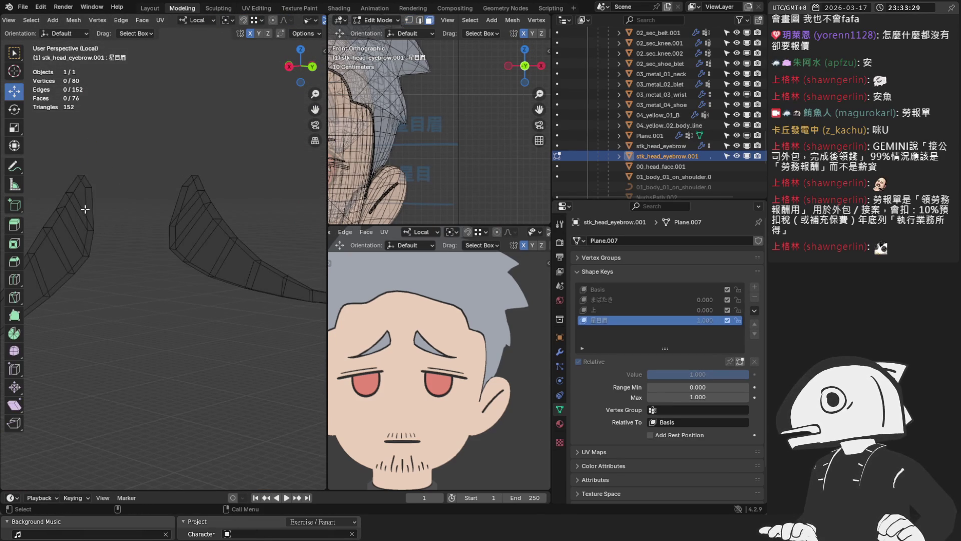
Move four selected eyebrow vertices along Y so they sit against the face
{"action": "left_click", "coordinate": [193, 220]}
{"action": "mouse_move", "coordinate": [194, 220]}
{"action": "middle_mouse_down"}
{"action": "mouse_move", "coordinate": [181, 214]}
{"action": "mouse_move", "coordinate": [192, 210]}
{"action": "middle_mouse_up"}
{"action": "key", "text": "slash"}
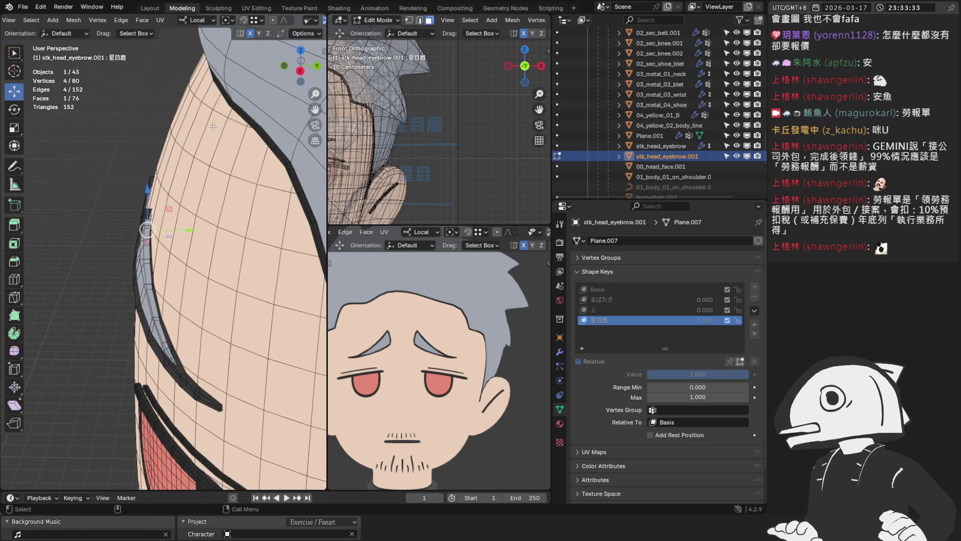
{"action": "mouse_move", "coordinate": [227, 127]}
{"action": "middle_mouse_down"}
{"action": "mouse_move", "coordinate": [177, 239]}
{"action": "mouse_move", "coordinate": [157, 218]}
{"action": "middle_mouse_up"}
{"action": "key", "text": "g"}
{"action": "key", "text": "y"}
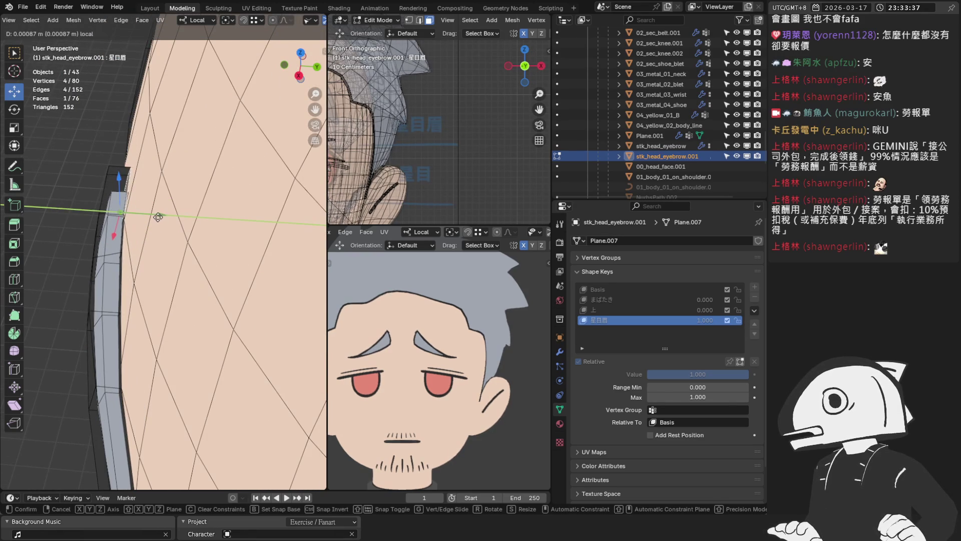
{"action": "left_click", "coordinate": [158, 217]}
{"action": "mouse_move", "coordinate": [158, 217]}
{"action": "middle_mouse_down"}
{"action": "mouse_move", "coordinate": [172, 225]}
{"action": "mouse_move", "coordinate": [155, 237]}
{"action": "middle_mouse_up"}
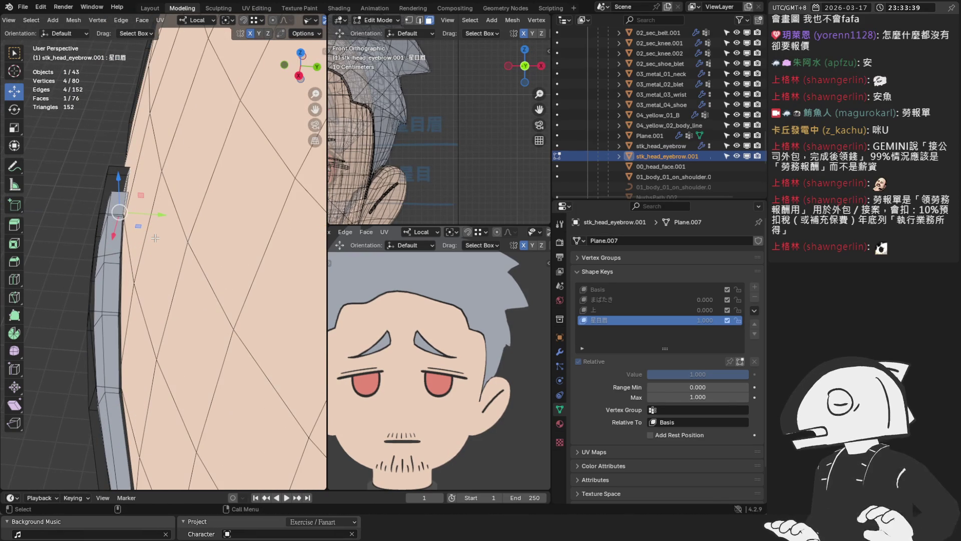
{"action": "mouse_move", "coordinate": [151, 239]}
{"action": "middle_mouse_down"}
{"action": "mouse_move", "coordinate": [243, 257]}
{"action": "mouse_move", "coordinate": [189, 201]}
{"action": "middle_mouse_up"}
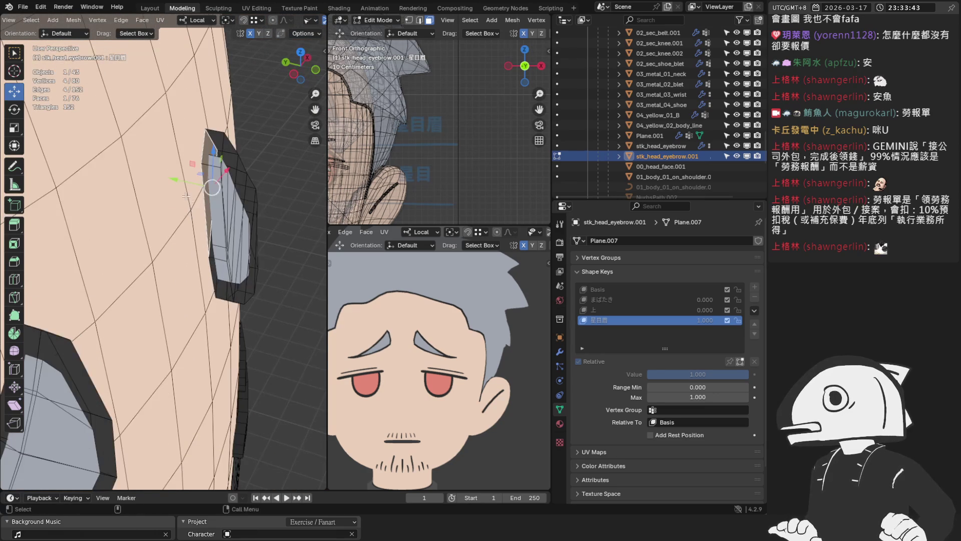
{"action": "left_click_drag", "start_coordinate": [177, 178], "coordinate": [172, 179]}
{"action": "mouse_move", "coordinate": [188, 226]}
{"action": "middle_mouse_down"}
{"action": "mouse_move", "coordinate": [222, 201]}
{"action": "mouse_move", "coordinate": [191, 246]}
{"action": "mouse_move", "coordinate": [150, 255]}
{"action": "mouse_move", "coordinate": [135, 248]}
{"action": "mouse_move", "coordinate": [219, 248]}
{"action": "mouse_move", "coordinate": [157, 185]}
{"action": "mouse_move", "coordinate": [188, 245]}
{"action": "middle_mouse_up"}
{"action": "key", "text": "slash"}
{"action": "scroll", "coordinate": [150, 256], "scroll_direction": "up", "scroll_amount": 3}
Nudge one brow edge along Y, rotate it -1.78°, and return to Object Mode
{"action": "left_click", "coordinate": [138, 252]}
{"action": "key", "text": "slash"}
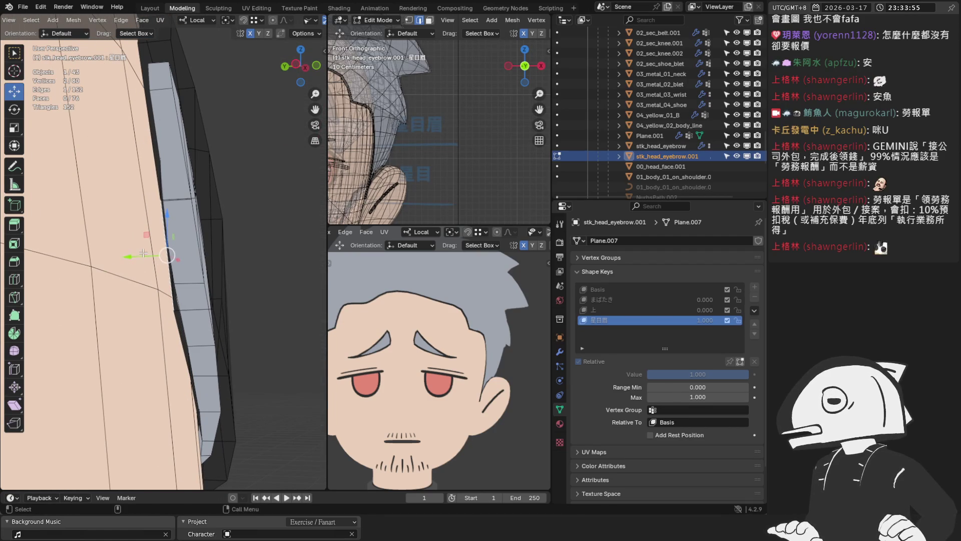
{"action": "key", "text": "g"}
{"action": "key", "text": "y"}
{"action": "left_click", "coordinate": [190, 248]}
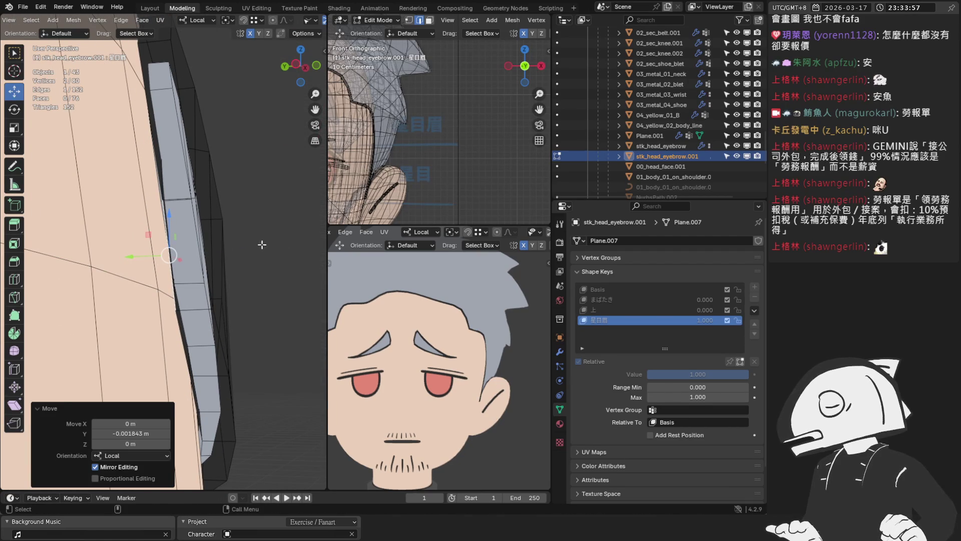
{"action": "key", "text": "r"}
{"action": "left_click", "coordinate": [283, 248]}
{"action": "middle_click_drag", "start_coordinate": [278, 249], "coordinate": [177, 258]}
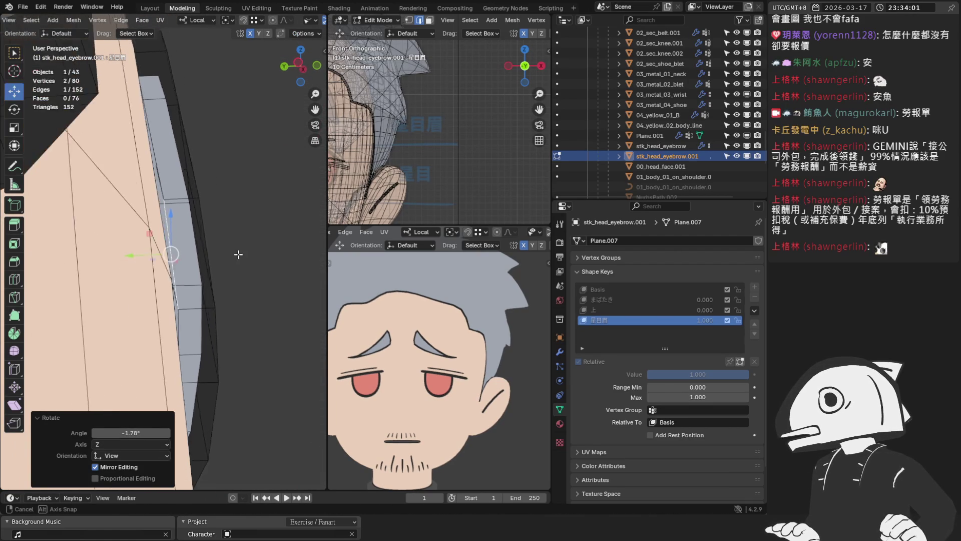
{"action": "scroll", "coordinate": [177, 259], "scroll_direction": "down", "scroll_amount": 3}
{"action": "key", "text": "Tab"}
{"action": "scroll", "coordinate": [177, 259], "scroll_direction": "down", "scroll_amount": 3}
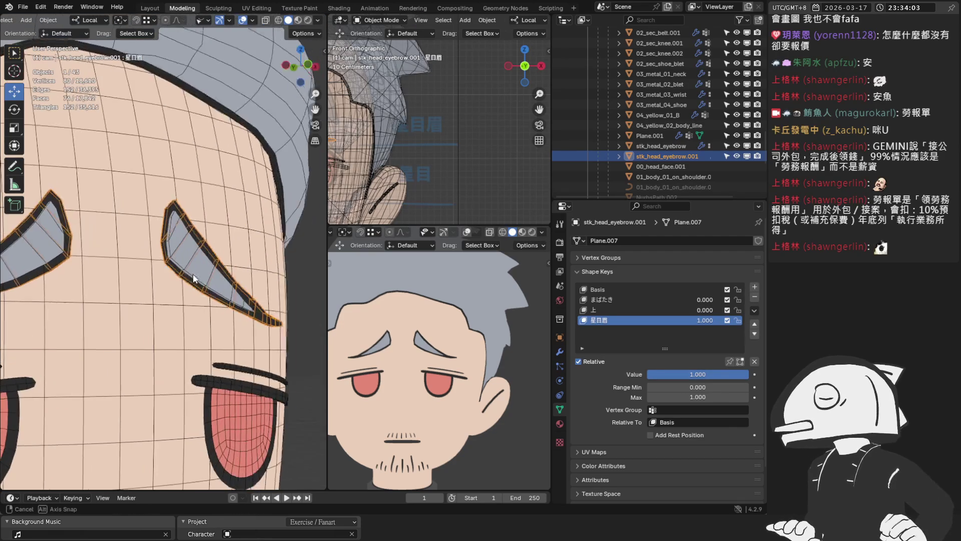
Compare the brows in Front Ortho with overlays toggled and settle the 星目眉 Value at 0.630
{"action": "key", "text": "KP_1"}
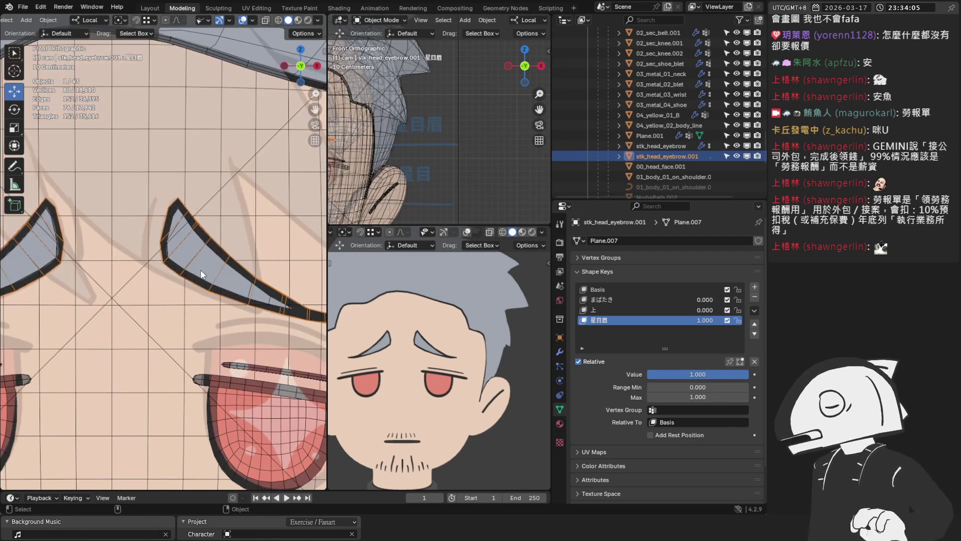
{"action": "scroll", "coordinate": [201, 274], "scroll_direction": "down", "scroll_amount": 2}
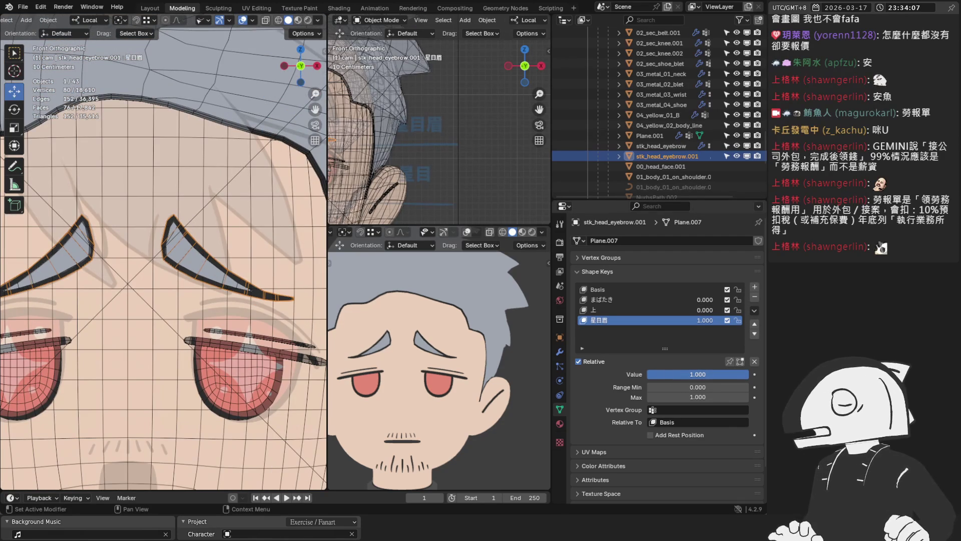
{"action": "mouse_move", "coordinate": [721, 375]}
{"action": "left_mouse_down"}
{"action": "mouse_move", "coordinate": [668, 374]}
{"action": "mouse_move", "coordinate": [717, 374]}
{"action": "left_mouse_up"}
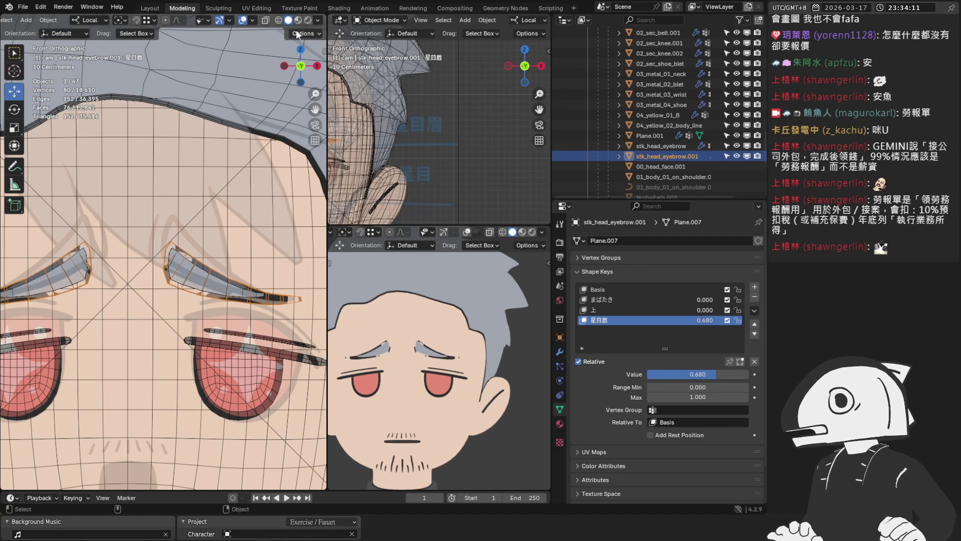
{"action": "left_click", "coordinate": [246, 22]}
{"action": "scroll", "coordinate": [254, 228], "scroll_direction": "up", "scroll_amount": 2}
{"action": "scroll", "coordinate": [264, 249], "scroll_direction": "up", "scroll_amount": 3}
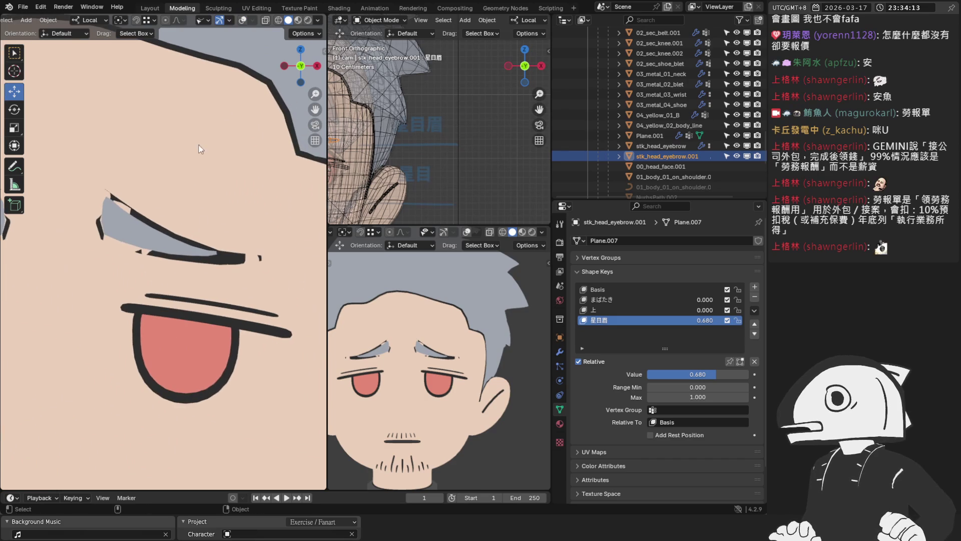
{"action": "left_click", "coordinate": [243, 21]}
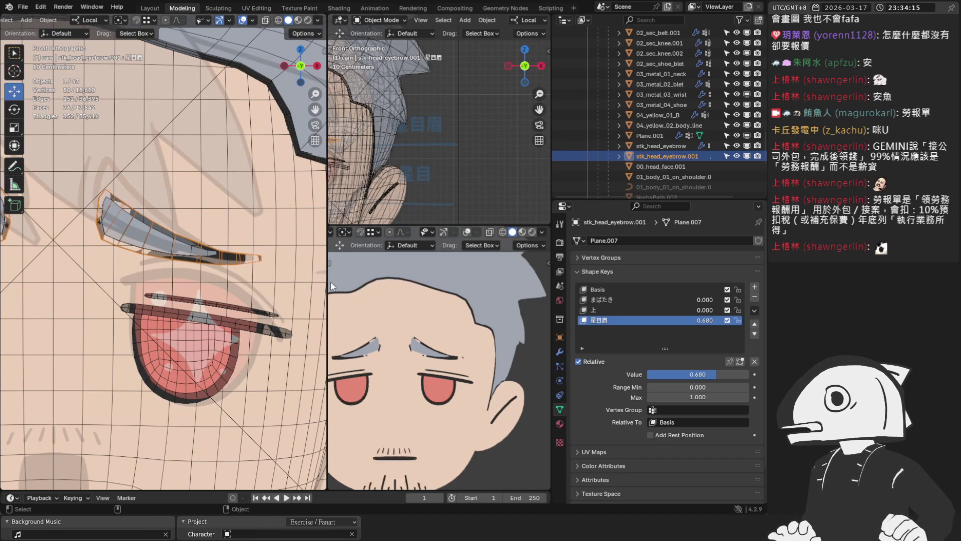
{"action": "scroll", "coordinate": [447, 270], "scroll_direction": "up", "scroll_amount": 2}
{"action": "mouse_move", "coordinate": [704, 374]}
{"action": "left_mouse_down"}
{"action": "mouse_move", "coordinate": [751, 374]}
{"action": "mouse_move", "coordinate": [652, 374]}
{"action": "mouse_move", "coordinate": [747, 375]}
{"action": "mouse_move", "coordinate": [710, 374]}
{"action": "left_mouse_up"}
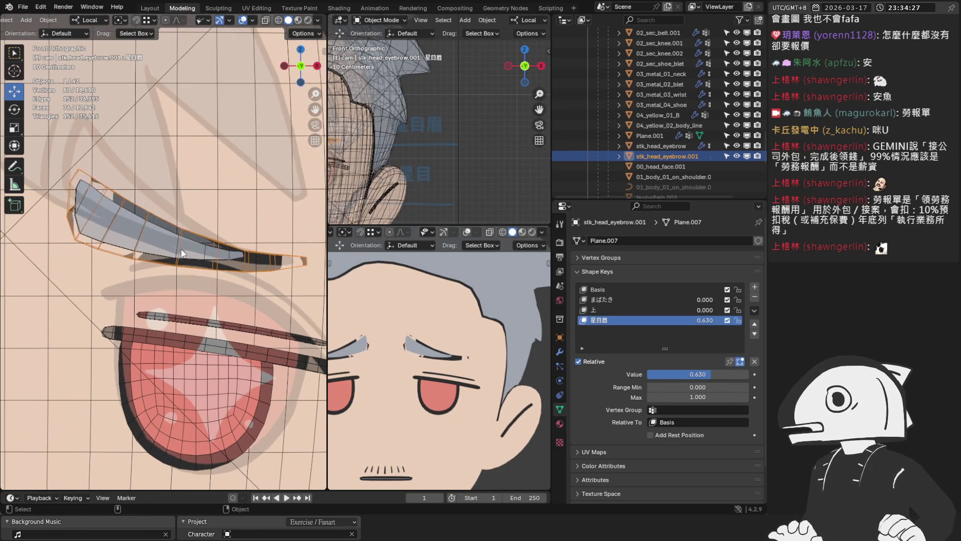
Leave the front view and reopen the eyebrow mesh for editing from the side
{"action": "middle_click_drag", "start_coordinate": [188, 263], "coordinate": [228, 242]}
{"action": "key", "text": "Tab"}
{"action": "middle_click_drag", "start_coordinate": [149, 226], "coordinate": [90, 226]}
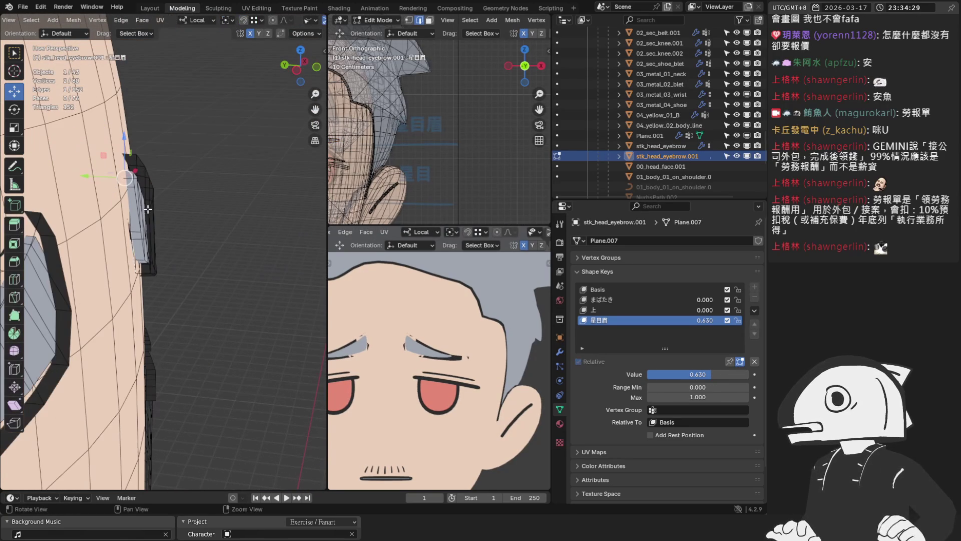
{"action": "scroll", "coordinate": [277, 24], "scroll_direction": "down", "scroll_amount": 2}
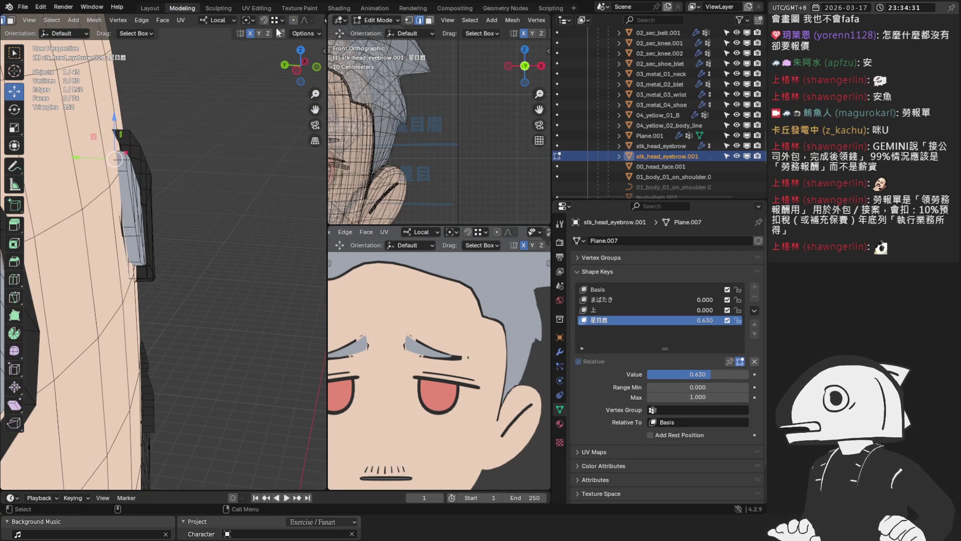
{"action": "scroll", "coordinate": [307, 18], "scroll_direction": "down", "scroll_amount": 2}
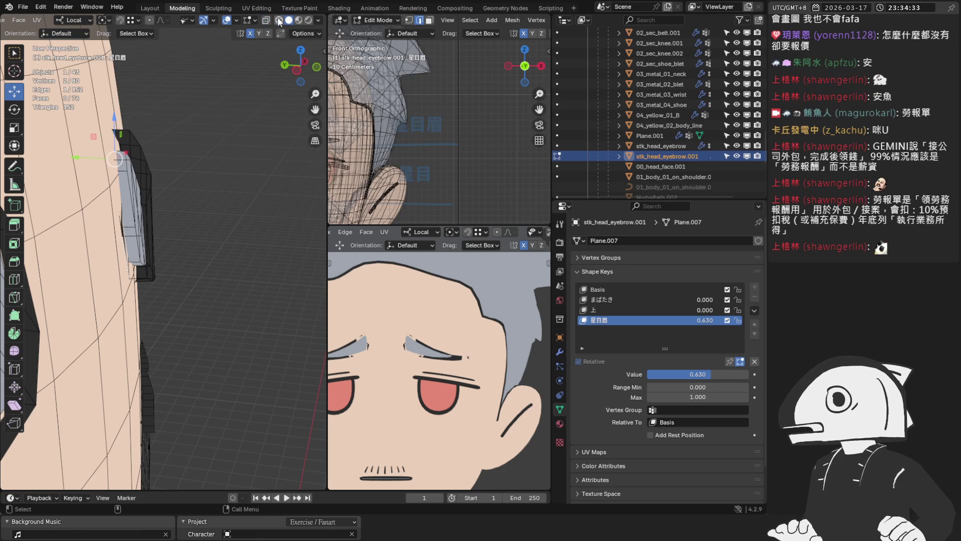
Inspect the eyebrow in see-through wireframe, then back in solid shading from the side
{"action": "key", "text": "alt+z"}
{"action": "mouse_move", "coordinate": [112, 225]}
{"action": "middle_mouse_down"}
{"action": "mouse_move", "coordinate": [178, 140]}
{"action": "mouse_move", "coordinate": [163, 142]}
{"action": "mouse_move", "coordinate": [187, 169]}
{"action": "mouse_move", "coordinate": [235, 174]}
{"action": "mouse_move", "coordinate": [189, 150]}
{"action": "middle_mouse_up"}
{"action": "scroll", "coordinate": [188, 169], "scroll_direction": "up", "scroll_amount": 4}
{"action": "scroll", "coordinate": [189, 151], "scroll_direction": "down", "scroll_amount": 4}
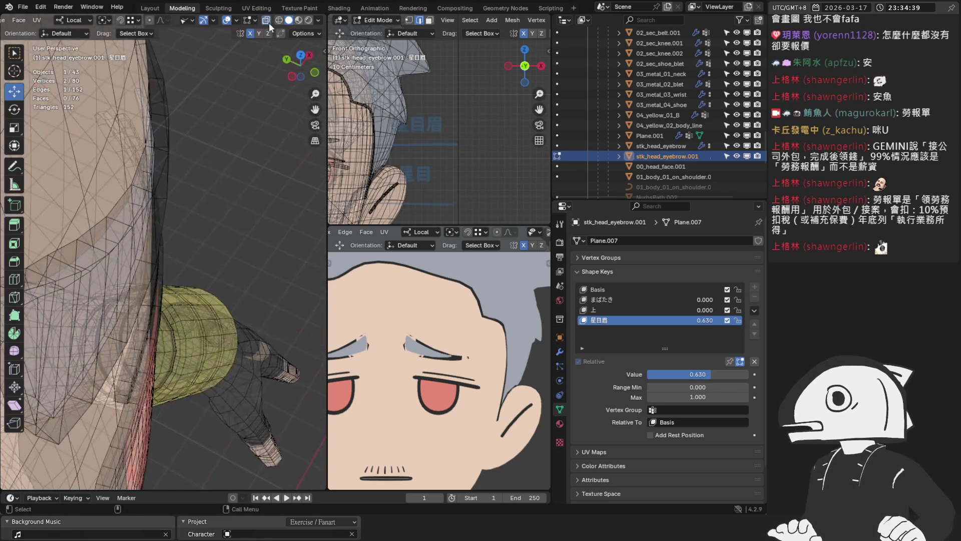
{"action": "left_click", "coordinate": [270, 25]}
{"action": "middle_click_drag", "start_coordinate": [174, 226], "coordinate": [120, 240]}
{"action": "scroll", "coordinate": [81, 249], "scroll_direction": "up", "scroll_amount": 3}
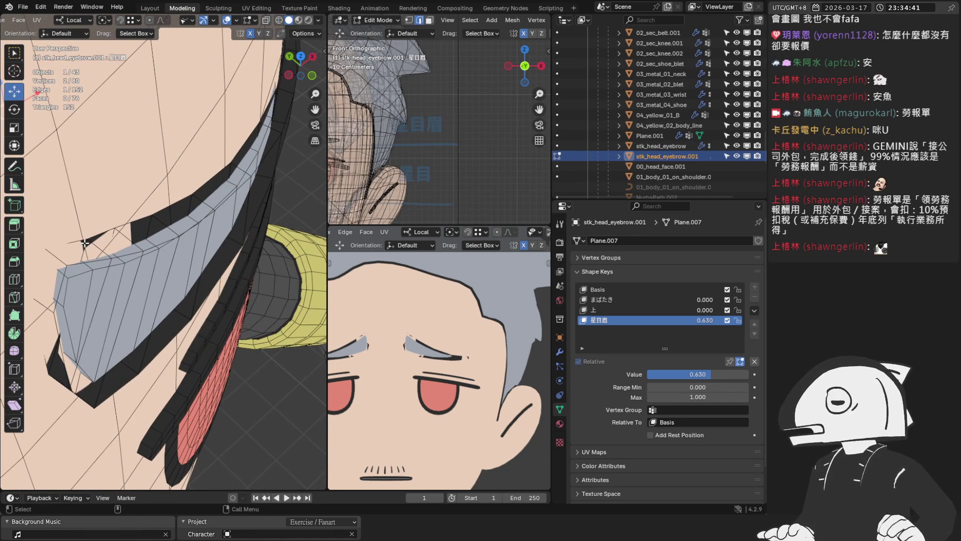
{"action": "middle_click_drag", "start_coordinate": [101, 234], "coordinate": [196, 218]}
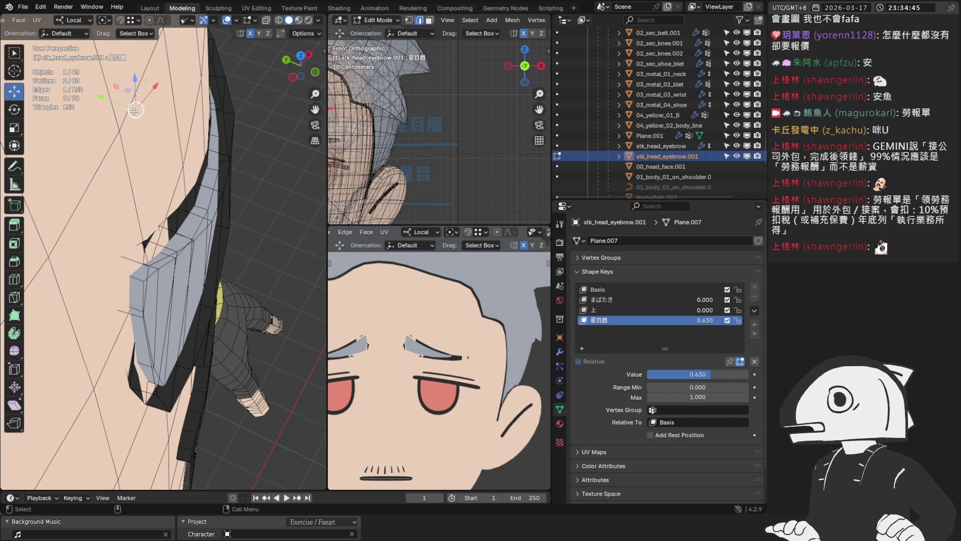
{"action": "scroll", "coordinate": [181, 289], "scroll_direction": "down", "scroll_amount": 4}
{"action": "scroll", "coordinate": [180, 289], "scroll_direction": "down", "scroll_amount": 3}
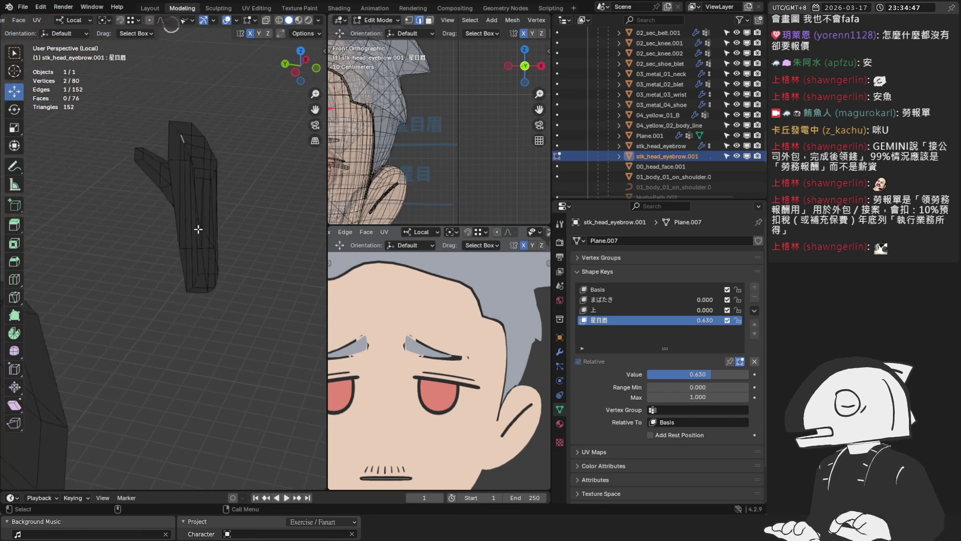
Push one outer eyebrow face about 2.6 mm along Y toward the face, then deselect
{"action": "key", "text": "slash"}
{"action": "mouse_move", "coordinate": [214, 203]}
{"action": "middle_mouse_down"}
{"action": "mouse_move", "coordinate": [205, 223]}
{"action": "mouse_move", "coordinate": [150, 240]}
{"action": "mouse_move", "coordinate": [113, 284]}
{"action": "mouse_move", "coordinate": [129, 269]}
{"action": "middle_mouse_up"}
{"action": "scroll", "coordinate": [210, 214], "scroll_direction": "up", "scroll_amount": 5}
{"action": "left_click", "coordinate": [151, 240]}
{"action": "key", "text": "slash"}
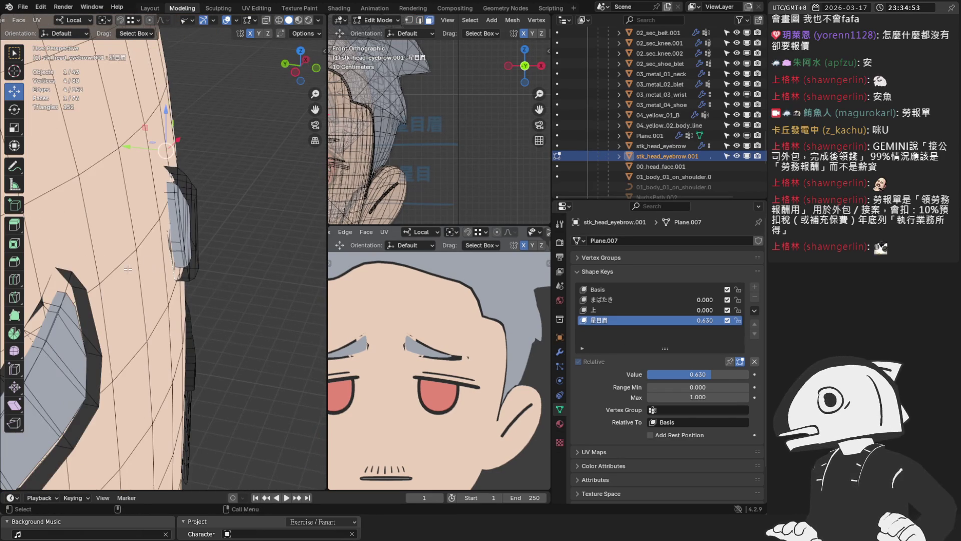
{"action": "mouse_move", "coordinate": [204, 256]}
{"action": "middle_mouse_down"}
{"action": "mouse_move", "coordinate": [173, 241]}
{"action": "mouse_move", "coordinate": [187, 224]}
{"action": "mouse_move", "coordinate": [187, 168]}
{"action": "middle_mouse_up"}
{"action": "left_click_drag", "start_coordinate": [199, 163], "coordinate": [183, 164]}
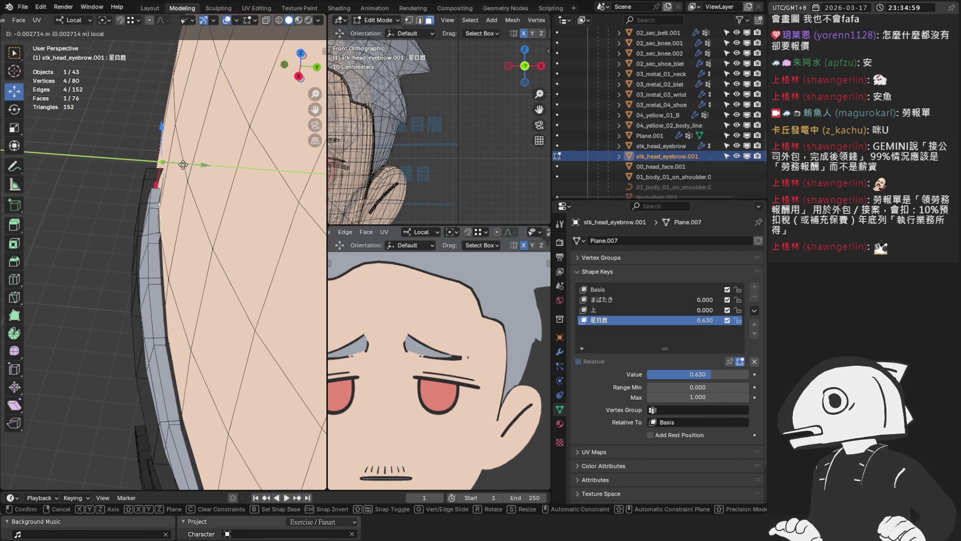
{"action": "left_click_drag", "start_coordinate": [182, 165], "coordinate": [182, 166]}
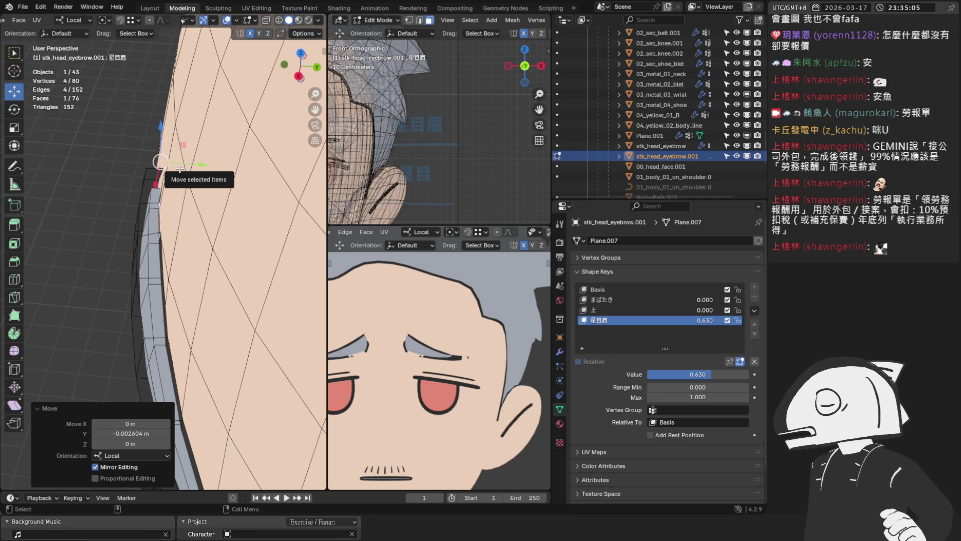
{"action": "scroll", "coordinate": [183, 169], "scroll_direction": "up", "scroll_amount": 3}
{"action": "mouse_move", "coordinate": [183, 169]}
{"action": "middle_mouse_down"}
{"action": "mouse_move", "coordinate": [202, 177]}
{"action": "mouse_move", "coordinate": [188, 165]}
{"action": "middle_mouse_up"}
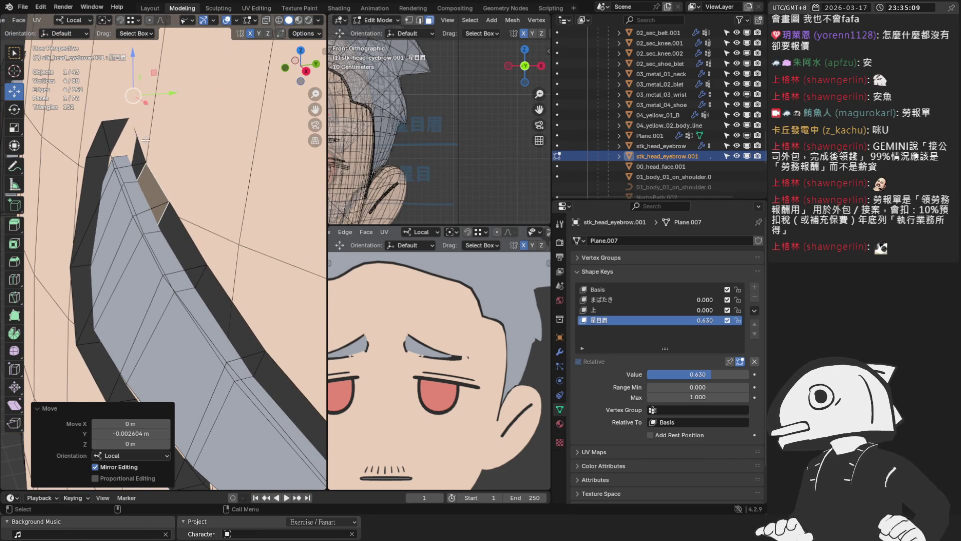
{"action": "left_click", "coordinate": [149, 111]}
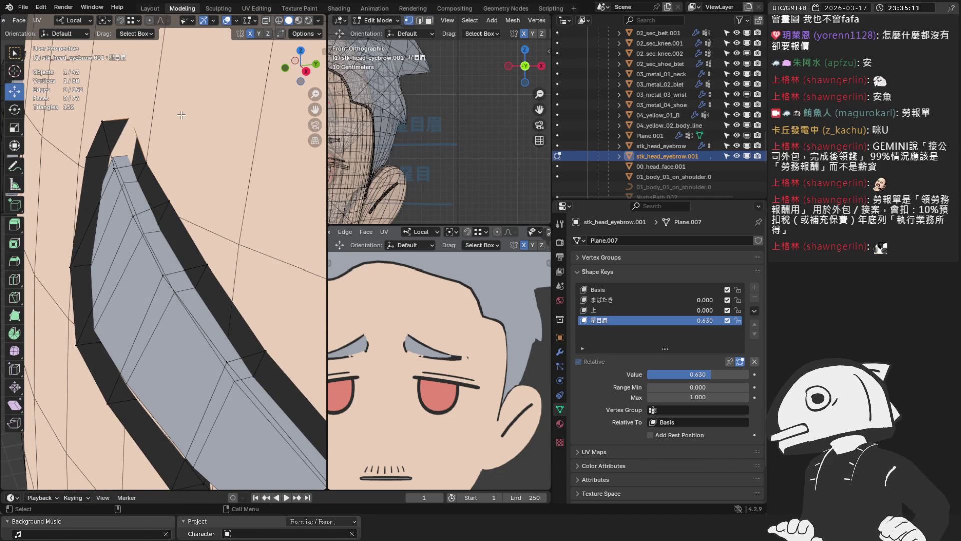
{"action": "scroll", "coordinate": [178, 113], "scroll_direction": "down", "scroll_amount": 2}
{"action": "scroll", "coordinate": [178, 114], "scroll_direction": "down", "scroll_amount": 2}
{"action": "scroll", "coordinate": [377, 113], "scroll_direction": "down", "scroll_amount": 4}
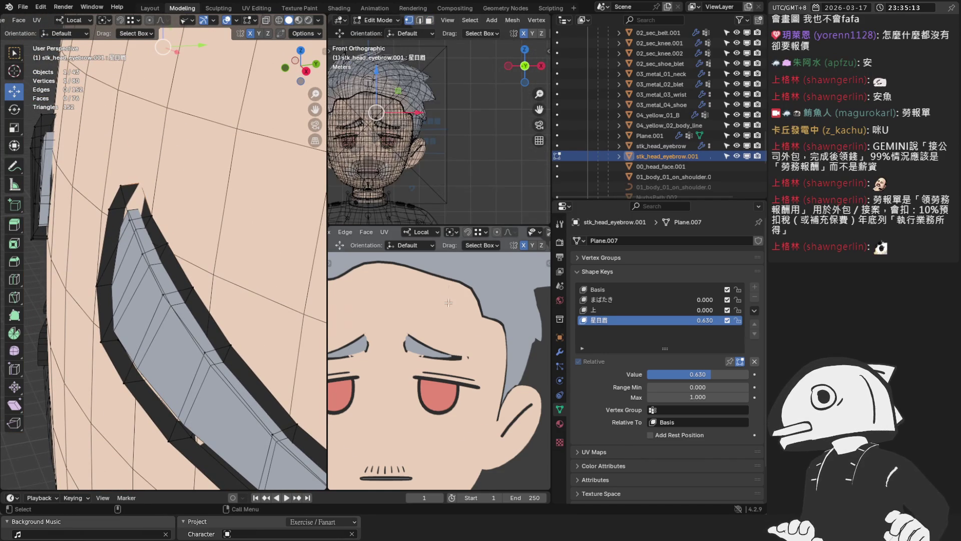
{"action": "scroll", "coordinate": [448, 290], "scroll_direction": "down", "scroll_amount": 5}
{"action": "scroll", "coordinate": [448, 300], "scroll_direction": "down", "scroll_amount": 2}
From Right Orthographic view, move the selected eyebrow vertex back along Y
{"action": "middle_click_drag", "start_coordinate": [447, 308], "coordinate": [447, 323]}
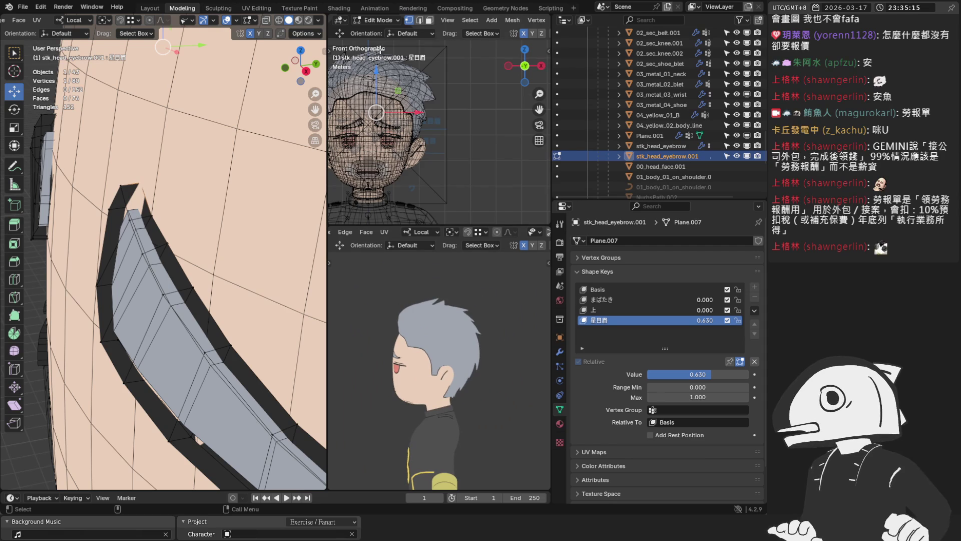
{"action": "key", "text": "KP_3"}
{"action": "scroll", "coordinate": [454, 92], "scroll_direction": "up", "scroll_amount": 5}
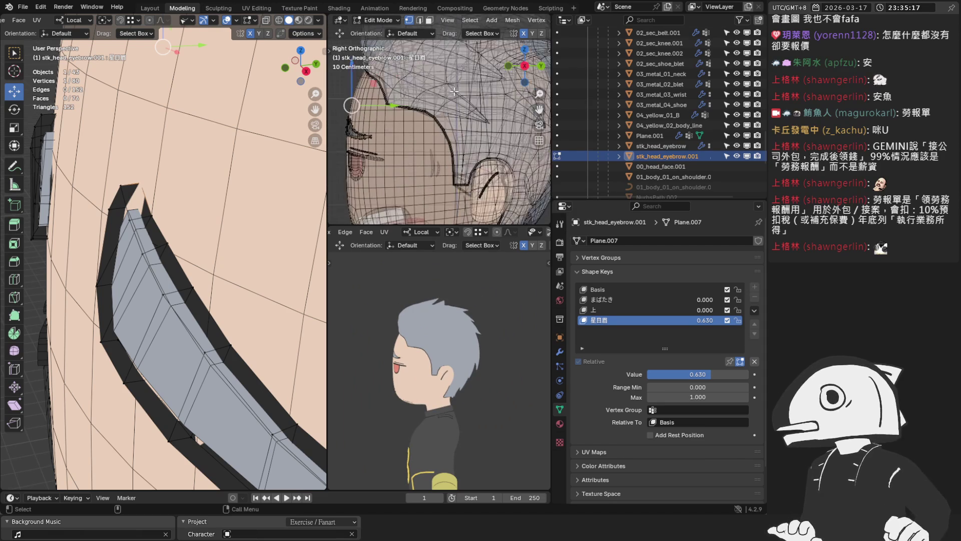
{"action": "scroll", "coordinate": [382, 125], "scroll_direction": "up", "scroll_amount": 5}
{"action": "scroll", "coordinate": [383, 135], "scroll_direction": "up", "scroll_amount": 3}
{"action": "key", "text": "g"}
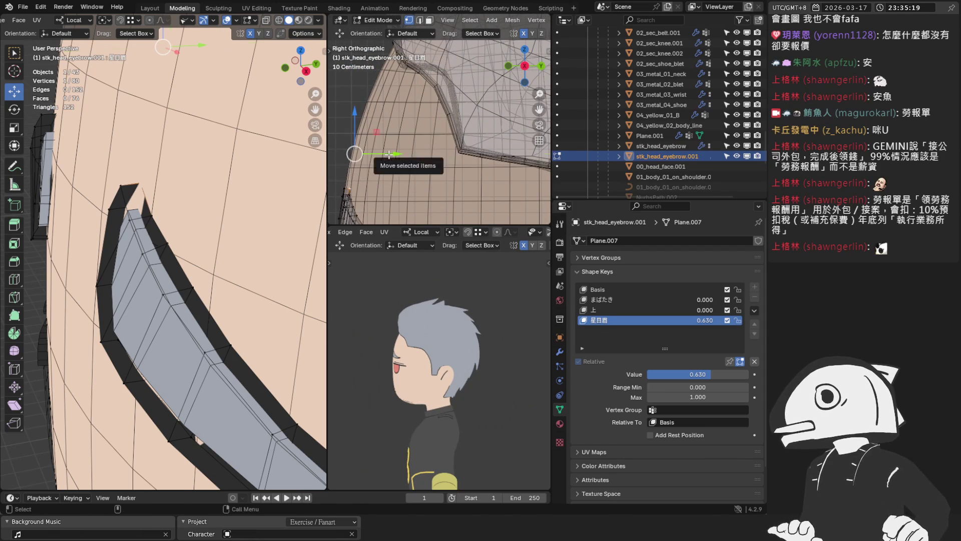
{"action": "key", "text": "y"}
{"action": "left_click", "coordinate": [382, 155]}
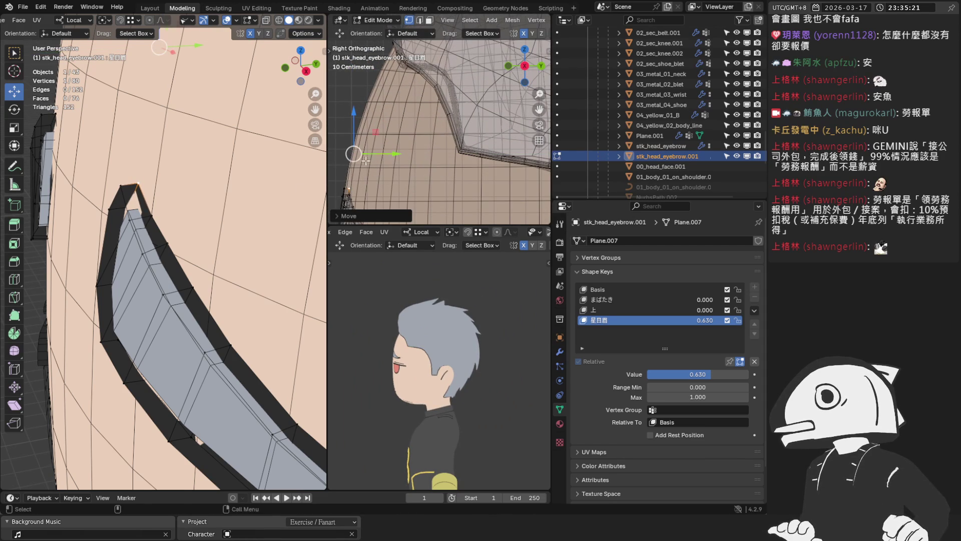
{"action": "middle_click_drag", "start_coordinate": [137, 222], "coordinate": [97, 221]}
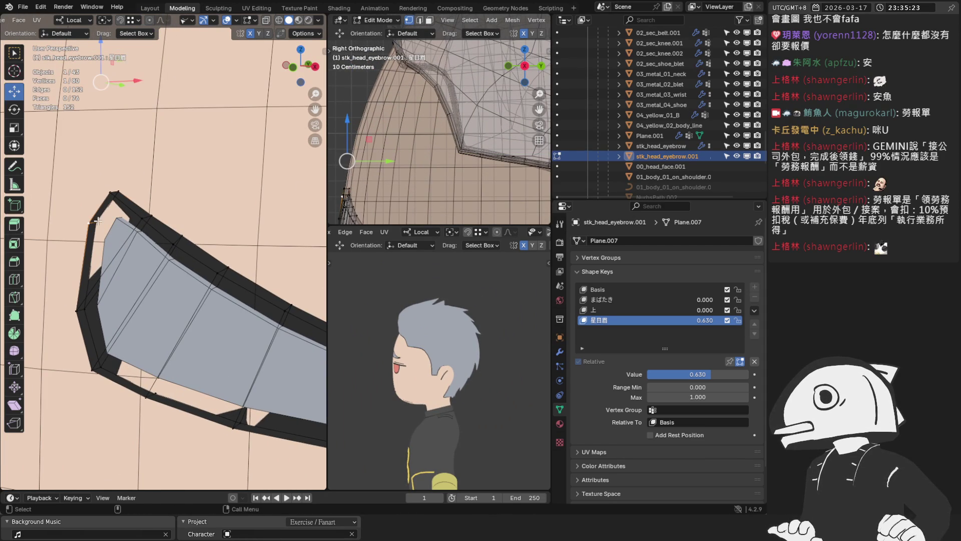
{"action": "scroll", "coordinate": [361, 195], "scroll_direction": "up", "scroll_amount": 5}
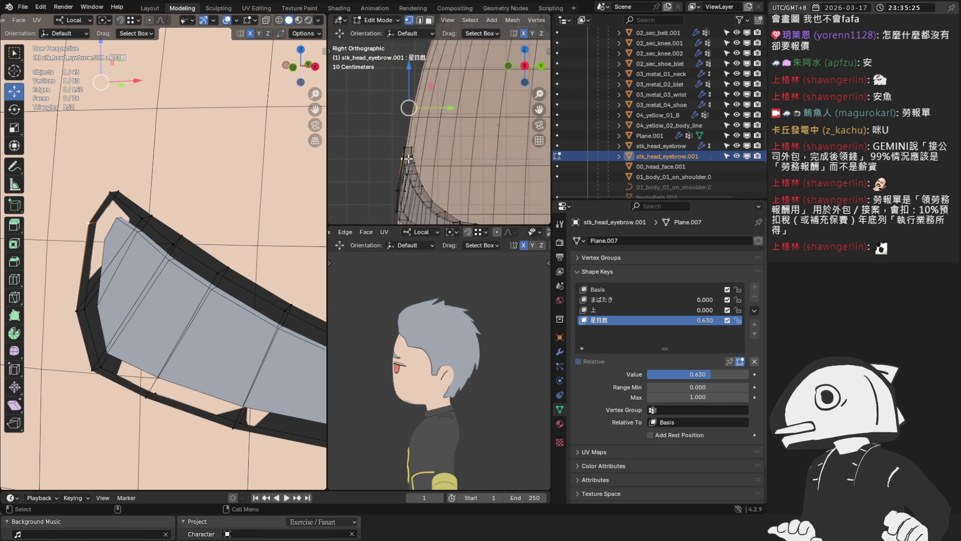
{"action": "scroll", "coordinate": [451, 165], "scroll_direction": "up", "scroll_amount": 4}
Move another eyebrow vertex along Y after checking it from top and side views
{"action": "left_click", "coordinate": [502, 151]}
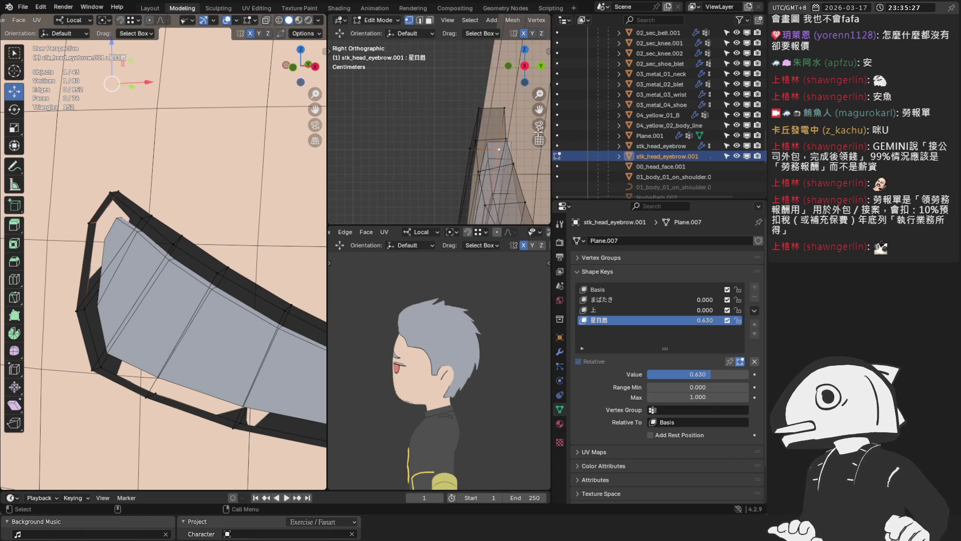
{"action": "middle_click_drag", "start_coordinate": [499, 149], "coordinate": [480, 127], "text": "shift"}
{"action": "scroll", "coordinate": [481, 128], "scroll_direction": "up", "scroll_amount": 2}
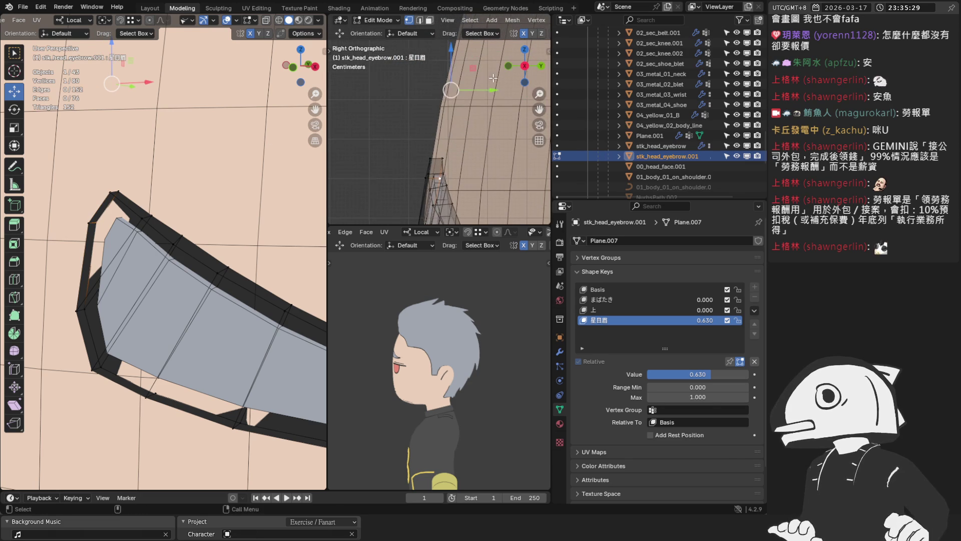
{"action": "key", "text": "KP_7"}
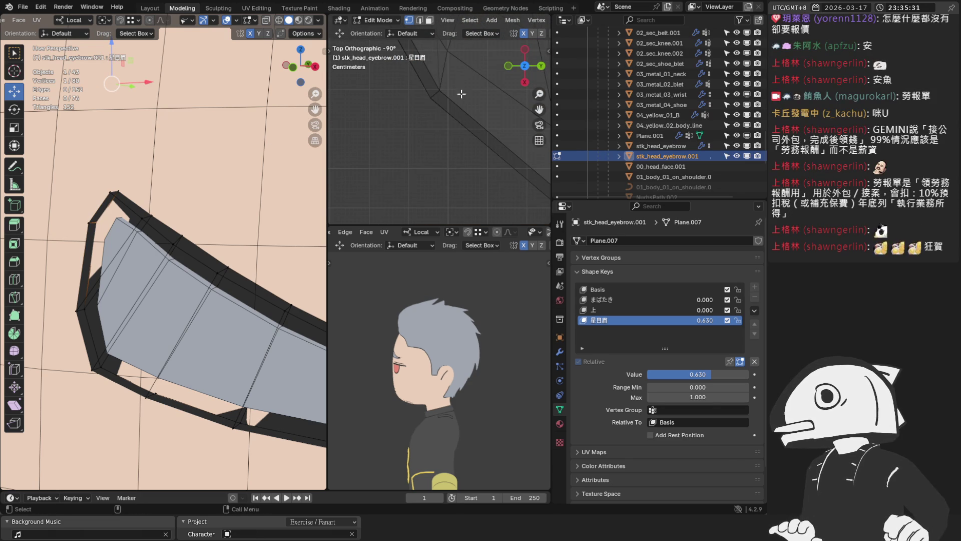
{"action": "key", "text": "KP_3"}
{"action": "scroll", "coordinate": [431, 128], "scroll_direction": "up", "scroll_amount": 3}
{"action": "scroll", "coordinate": [431, 128], "scroll_direction": "up", "scroll_amount": 1}
{"action": "key", "text": "g"}
{"action": "key", "text": "y"}
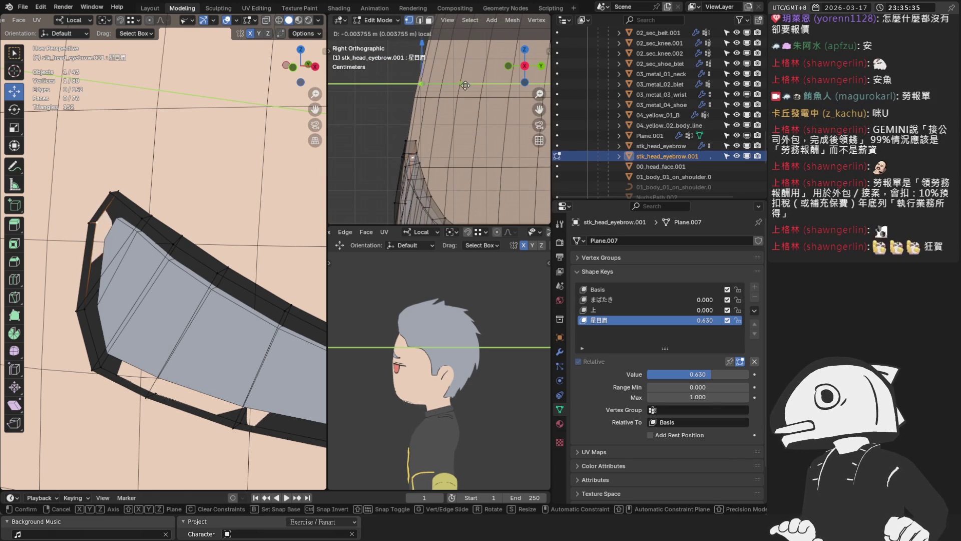
{"action": "left_click", "coordinate": [456, 87]}
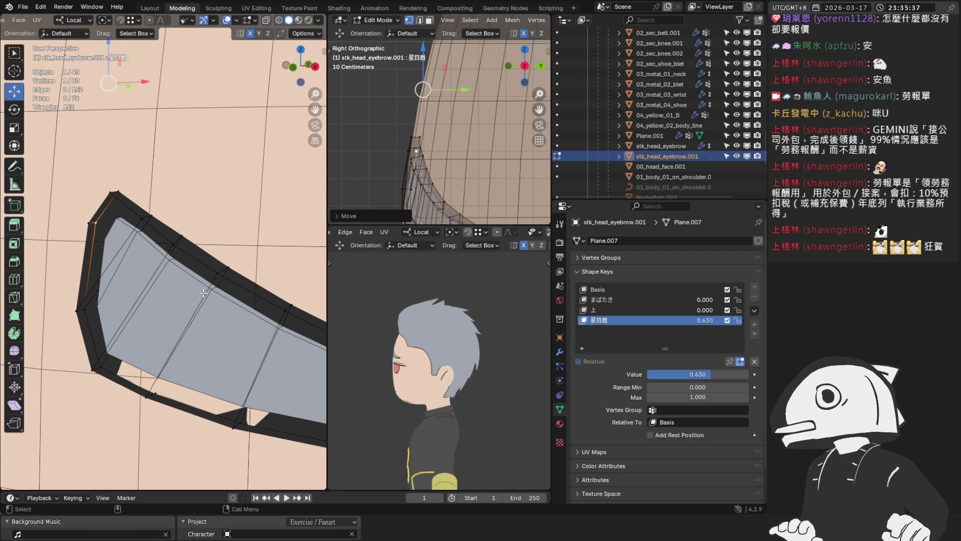
Tuck a lower-rim edge along Y, then undo a stray slide of another brow edge
{"action": "left_click", "coordinate": [160, 394]}
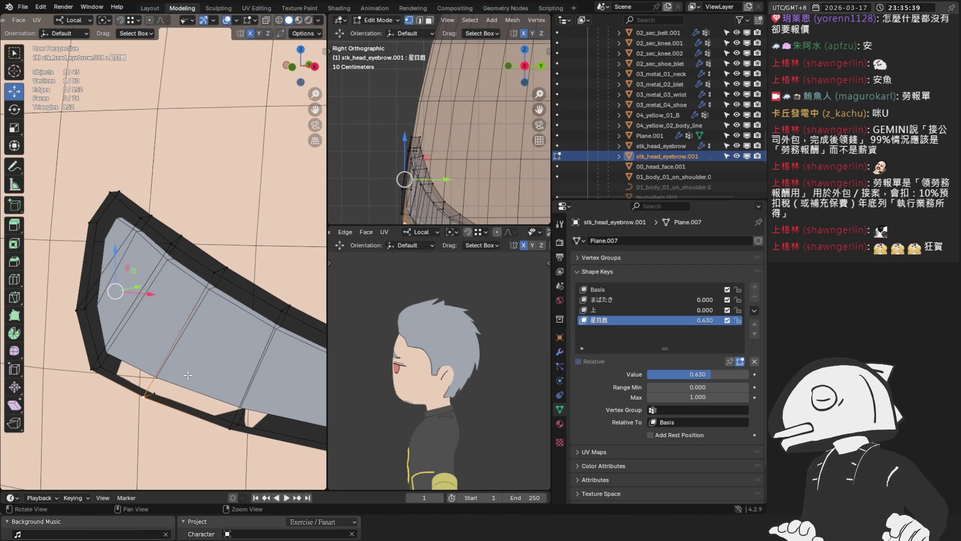
{"action": "scroll", "coordinate": [425, 156], "scroll_direction": "up", "scroll_amount": 5}
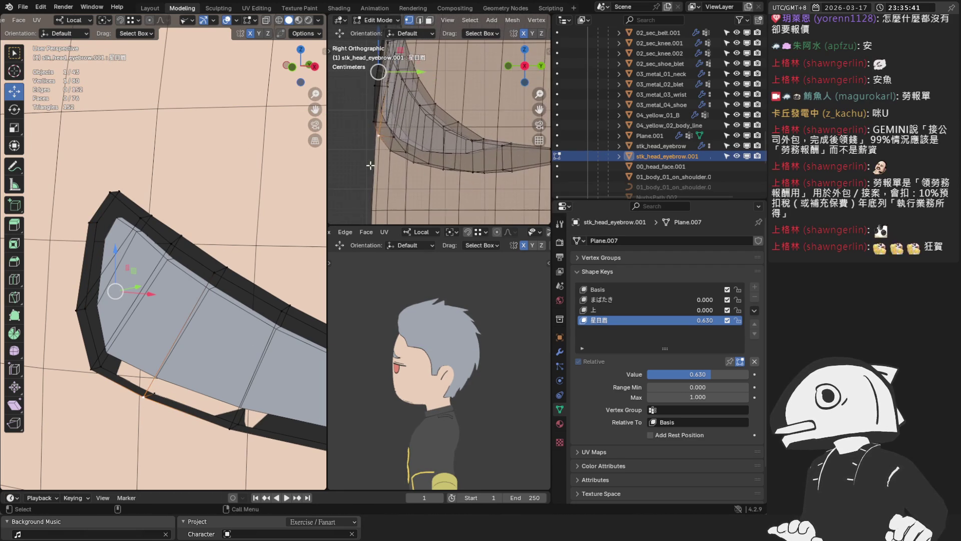
{"action": "key", "text": "g"}
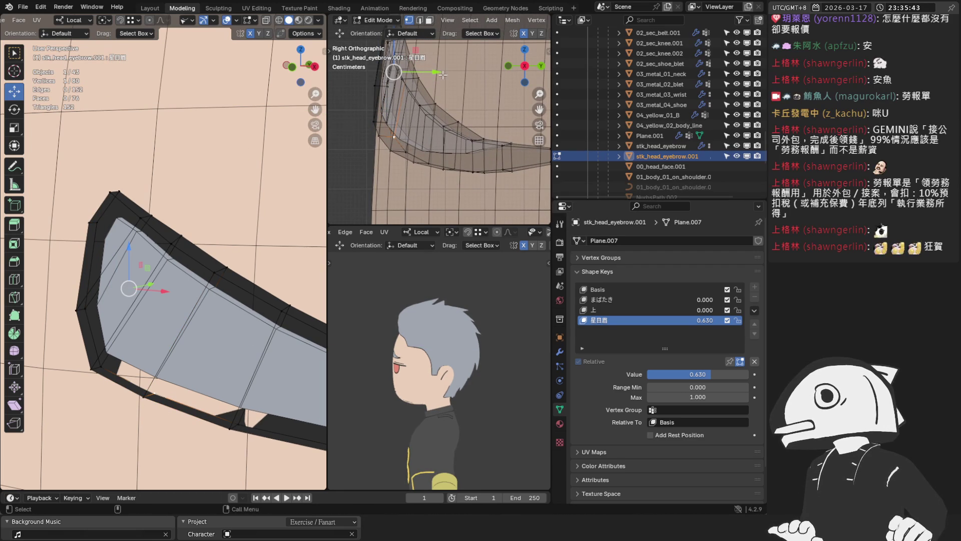
{"action": "key", "text": "y"}
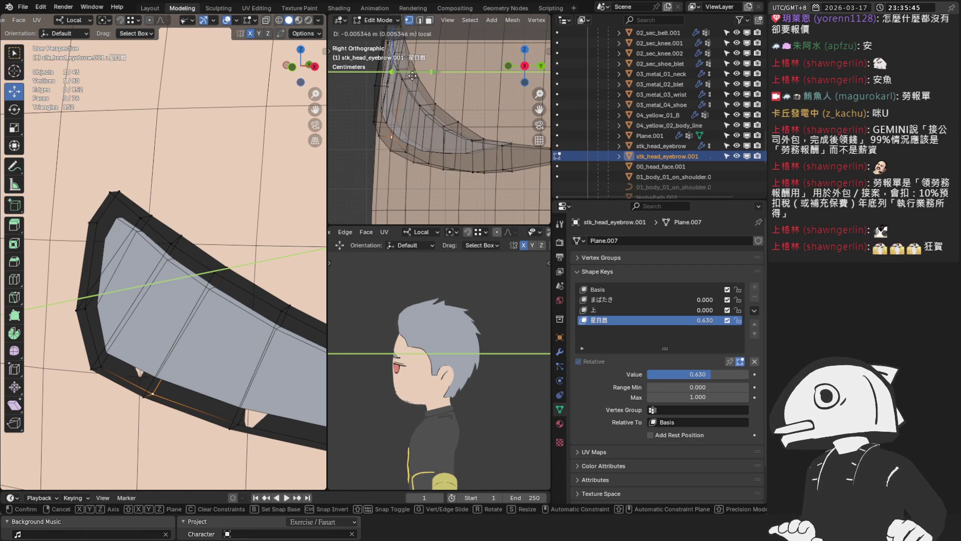
{"action": "left_click", "coordinate": [411, 79]}
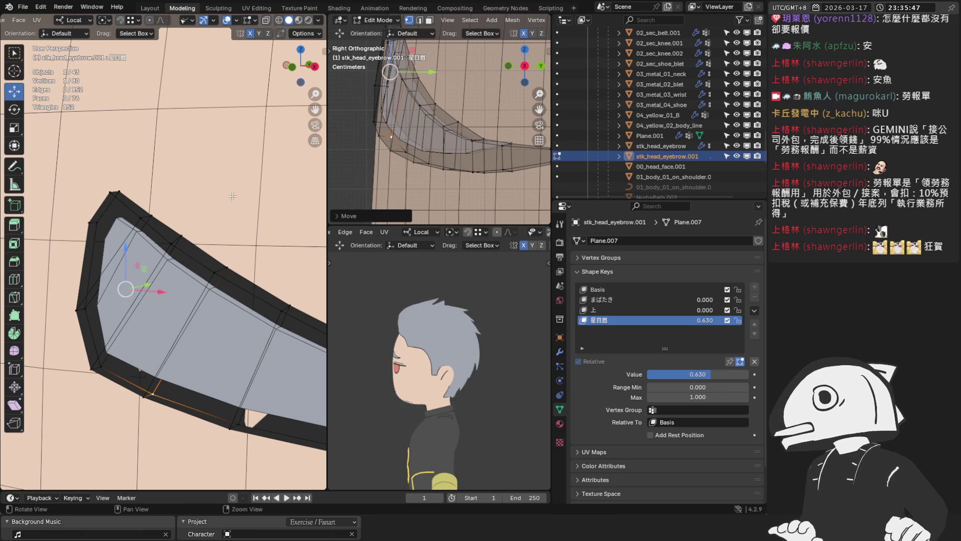
{"action": "mouse_move", "coordinate": [150, 248]}
{"action": "middle_mouse_down"}
{"action": "mouse_move", "coordinate": [218, 208]}
{"action": "mouse_move", "coordinate": [220, 226]}
{"action": "mouse_move", "coordinate": [188, 188]}
{"action": "middle_mouse_up"}
{"action": "left_click", "coordinate": [195, 247]}
{"action": "middle_click_drag", "start_coordinate": [195, 247], "coordinate": [229, 155]}
{"action": "left_click_drag", "start_coordinate": [229, 156], "coordinate": [211, 133]}
{"action": "key", "text": "ctrl+z"}
{"action": "middle_click_drag", "start_coordinate": [178, 204], "coordinate": [295, 224]}
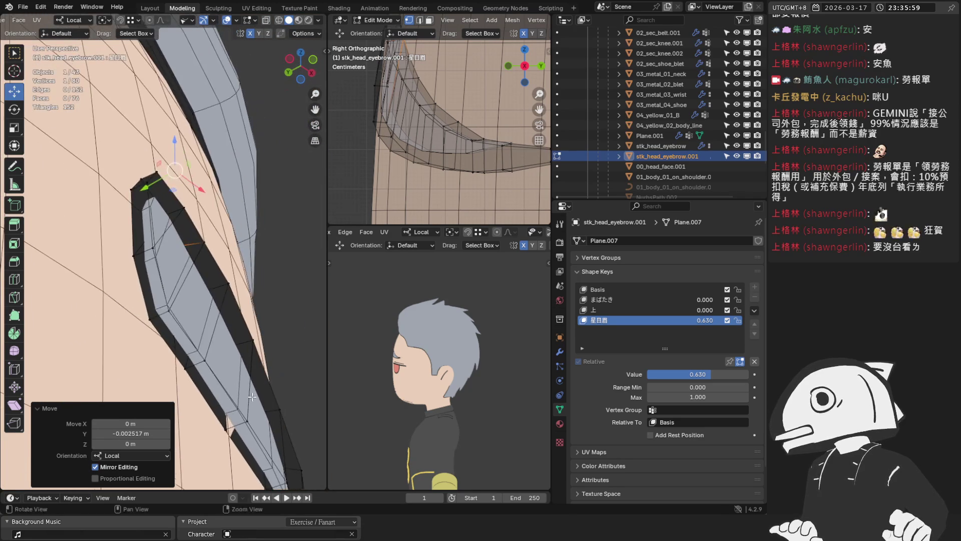
Slide another eyebrow edge along Y toward the face and check its fit edge-on
{"action": "middle_click_drag", "start_coordinate": [256, 401], "coordinate": [210, 318], "text": "shift"}
{"action": "left_click", "coordinate": [197, 312]}
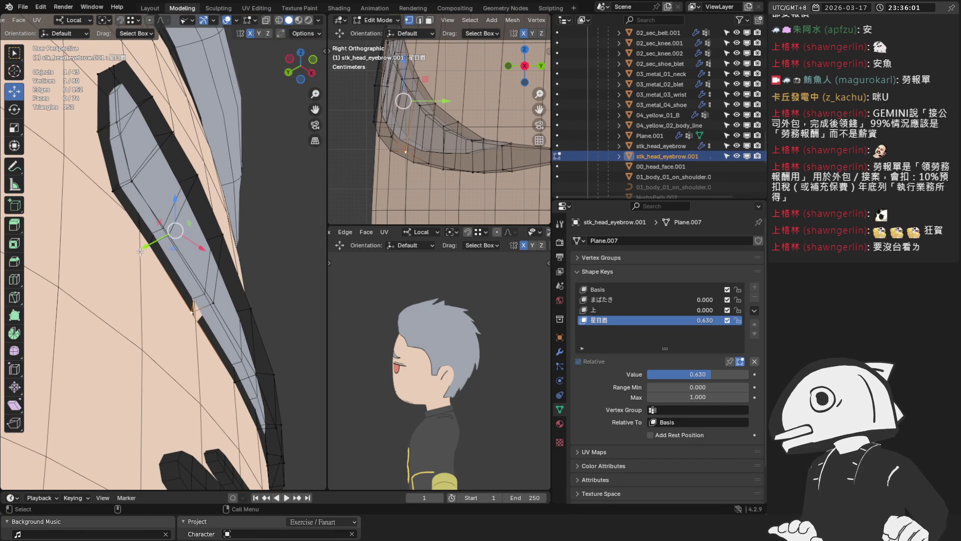
{"action": "left_click_drag", "start_coordinate": [144, 246], "coordinate": [151, 252]}
{"action": "middle_click_drag", "start_coordinate": [188, 226], "coordinate": [77, 260]}
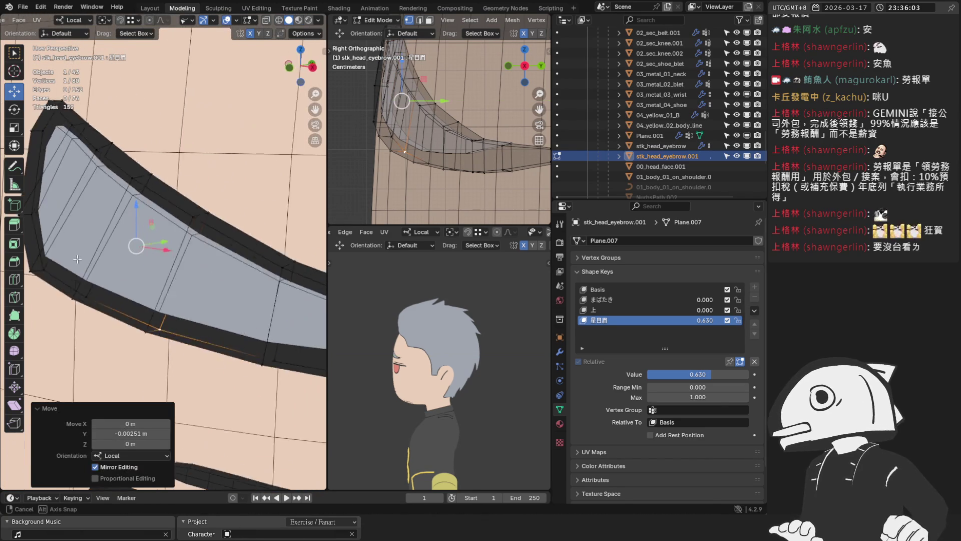
{"action": "middle_click_drag", "start_coordinate": [135, 240], "coordinate": [167, 227]}
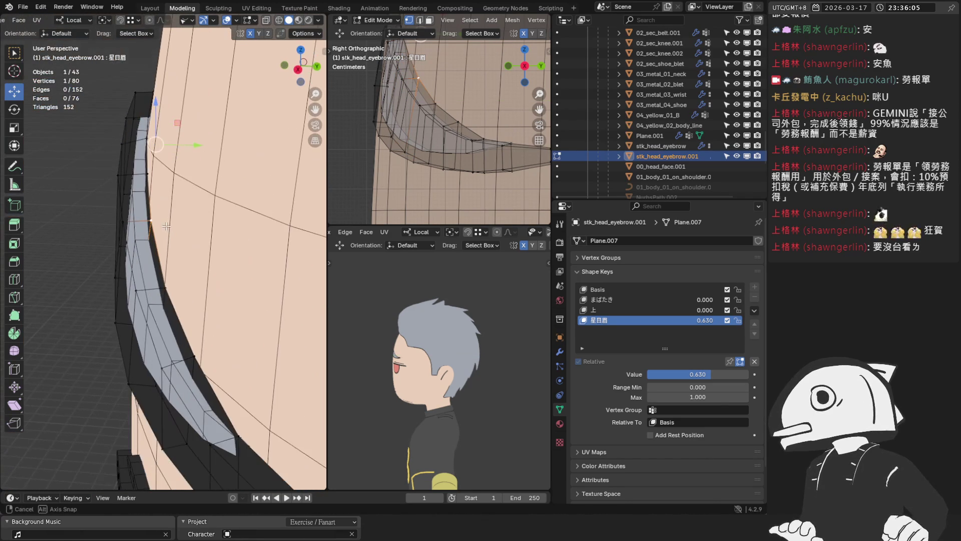
{"action": "left_click_drag", "start_coordinate": [194, 143], "coordinate": [195, 144]}
Push a further eyebrow vertex along Y into the face with the gizmo arrow
{"action": "left_click", "coordinate": [149, 176]}
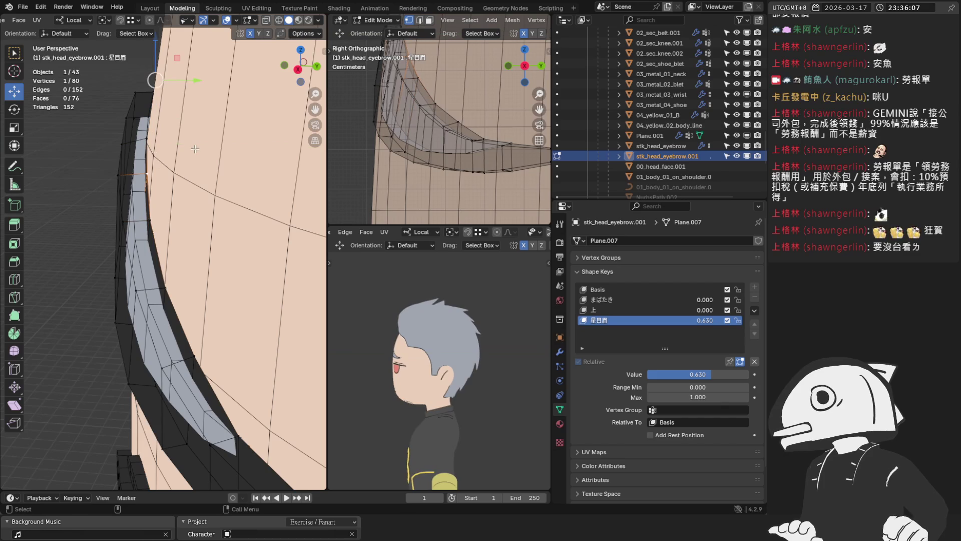
{"action": "left_click_drag", "start_coordinate": [195, 81], "coordinate": [191, 85]}
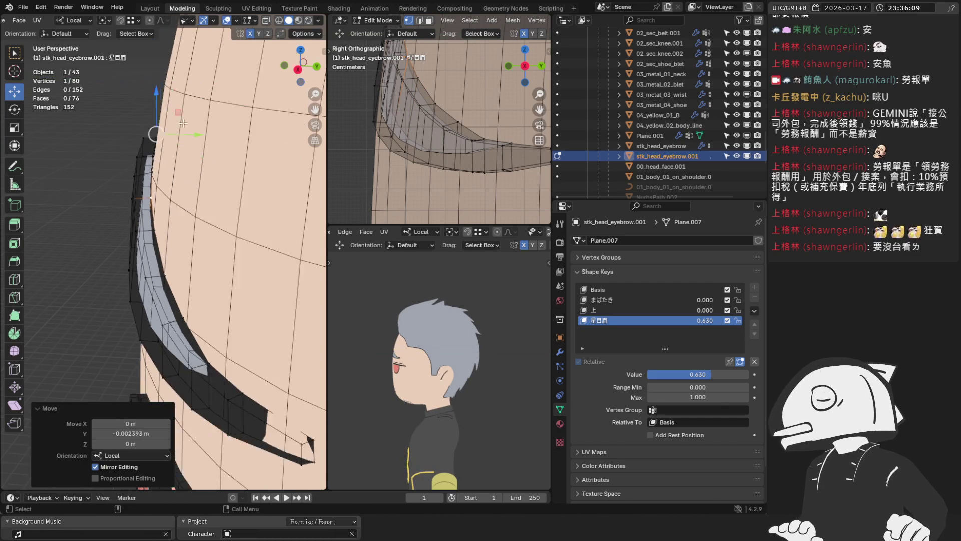
{"action": "middle_click_drag", "start_coordinate": [192, 90], "coordinate": [258, 293]}
{"action": "scroll", "coordinate": [257, 293], "scroll_direction": "up", "scroll_amount": 3}
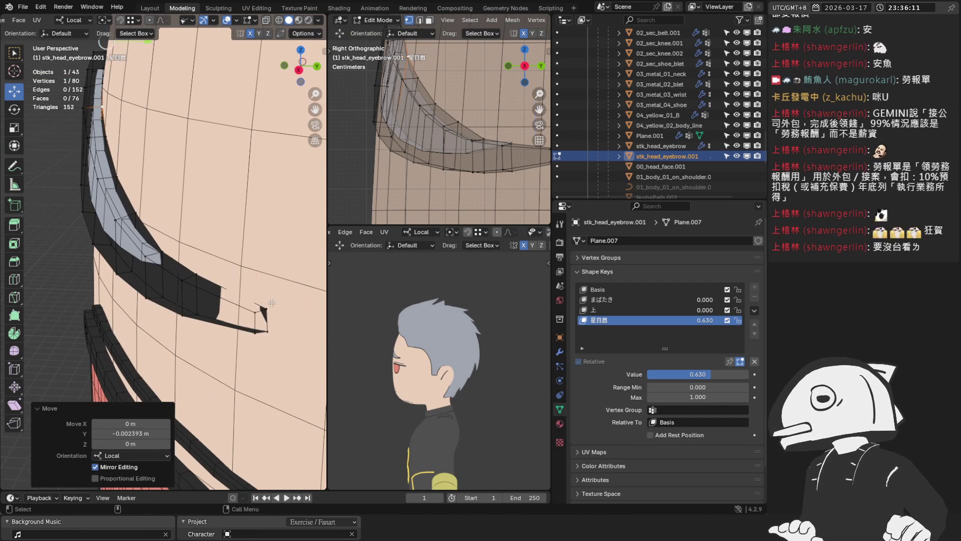
{"action": "middle_click_drag", "start_coordinate": [225, 300], "coordinate": [112, 329]}
{"action": "left_click_drag", "start_coordinate": [121, 310], "coordinate": [113, 306]}
Move the brow tip vertex along Y, view the face from the front and end editing
{"action": "middle_click_drag", "start_coordinate": [98, 297], "coordinate": [131, 255]}
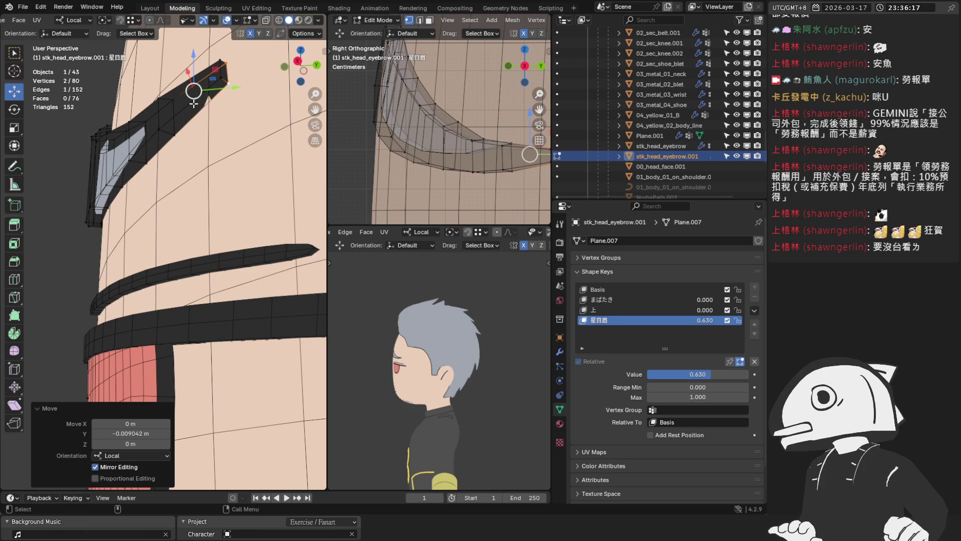
{"action": "left_click", "coordinate": [173, 123]}
{"action": "left_click_drag", "start_coordinate": [203, 130], "coordinate": [236, 96]}
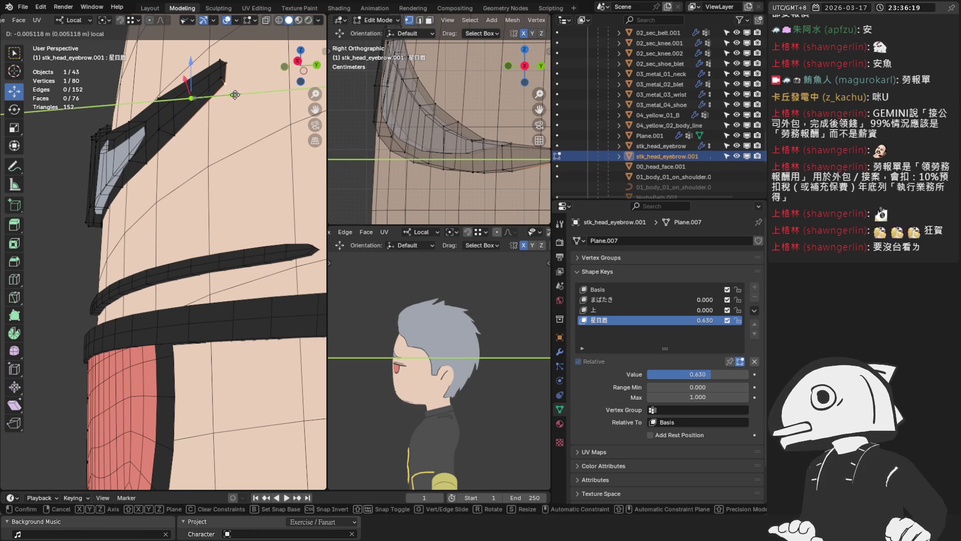
{"action": "left_click", "coordinate": [236, 95]}
{"action": "left_click", "coordinate": [161, 133]}
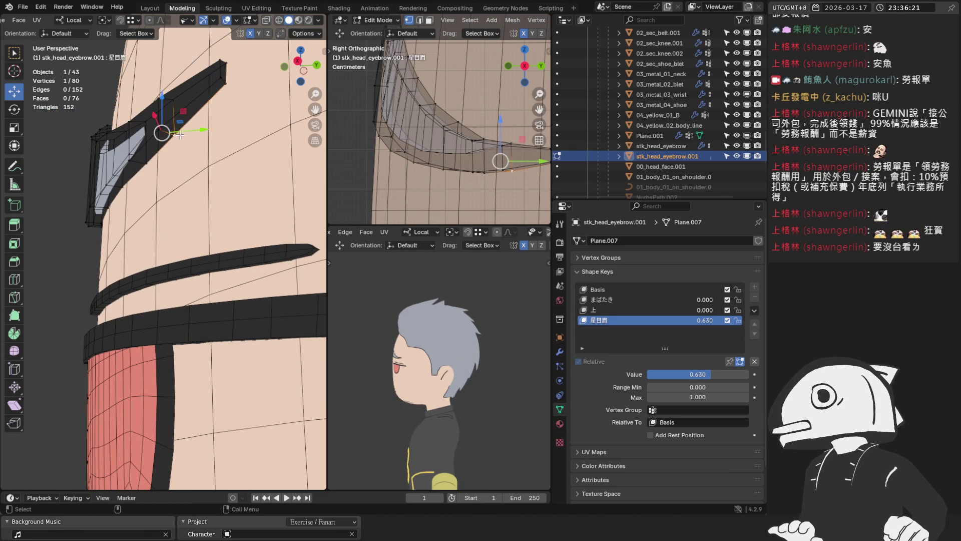
{"action": "left_click_drag", "start_coordinate": [202, 130], "coordinate": [206, 126]}
{"action": "scroll", "coordinate": [188, 151], "scroll_direction": "up", "scroll_amount": 5}
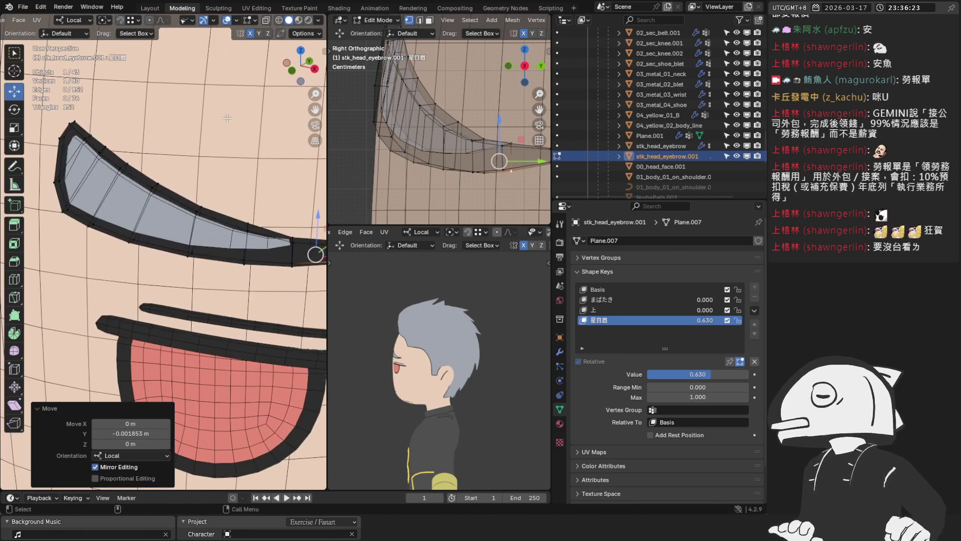
{"action": "middle_click_drag", "start_coordinate": [188, 150], "coordinate": [301, 255]}
{"action": "key", "text": "0"}
{"action": "key", "text": "Tab"}
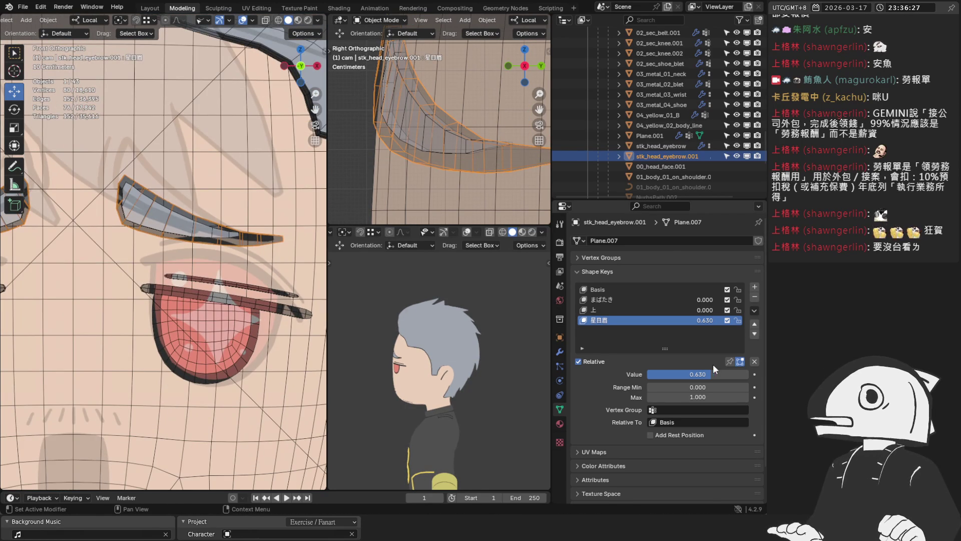
Lower 星目眉 to 0.545, check it in wireframe and solid, then reopen the eyebrow mesh
{"action": "left_click_drag", "start_coordinate": [699, 374], "coordinate": [693, 375]}
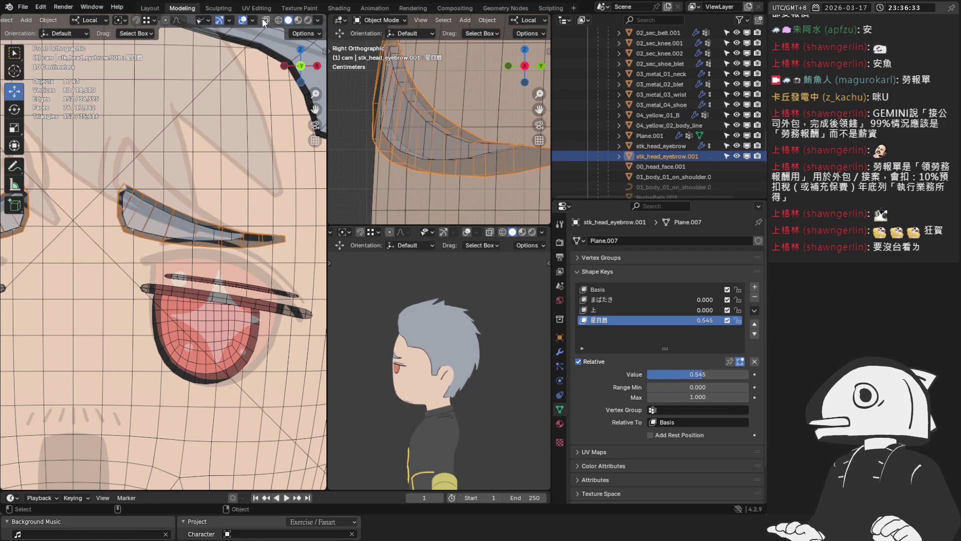
{"action": "left_click", "coordinate": [264, 20]}
{"action": "scroll", "coordinate": [230, 56], "scroll_direction": "up", "scroll_amount": 3}
{"action": "left_click", "coordinate": [277, 21]}
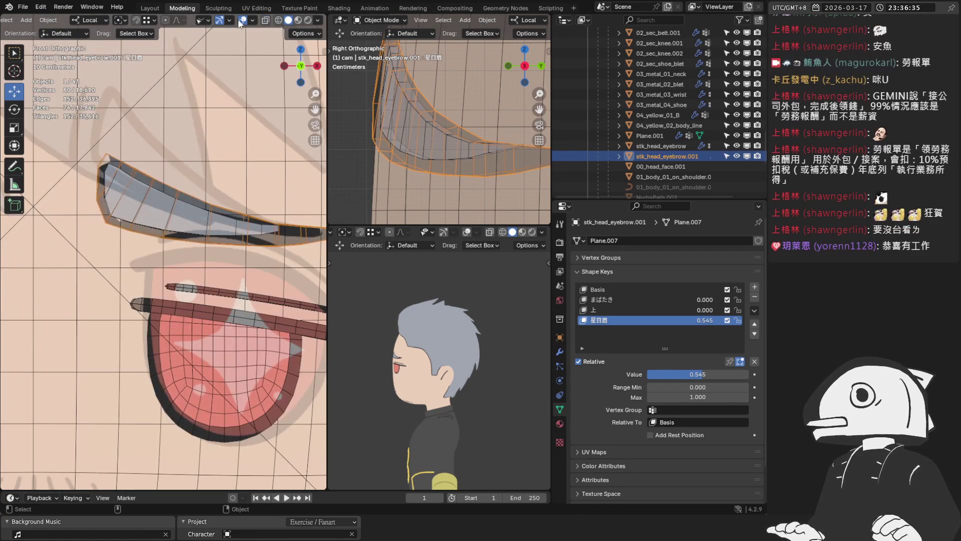
{"action": "left_click", "coordinate": [242, 21]}
{"action": "mouse_move", "coordinate": [154, 147]}
{"action": "middle_mouse_down"}
{"action": "mouse_move", "coordinate": [237, 36]}
{"action": "mouse_move", "coordinate": [215, 194]}
{"action": "middle_mouse_up"}
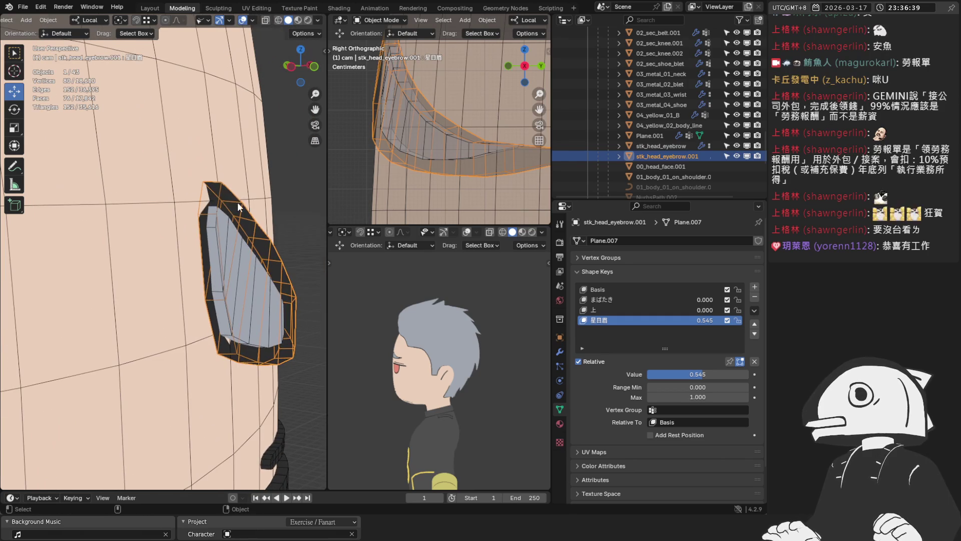
{"action": "key", "text": "Tab"}
{"action": "scroll", "coordinate": [215, 194], "scroll_direction": "up", "scroll_amount": 2}
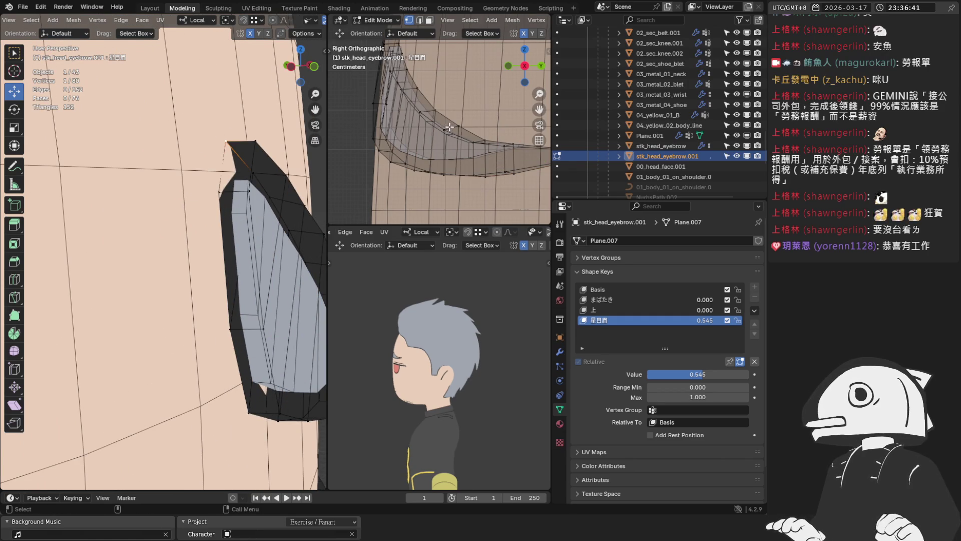
{"action": "scroll", "coordinate": [448, 127], "scroll_direction": "down", "scroll_amount": 3}
Move one eyebrow vertex along Y in two small G-Y nudges
{"action": "middle_click_drag", "start_coordinate": [448, 127], "coordinate": [434, 118], "text": "shift"}
{"action": "key", "text": "g"}
{"action": "key", "text": "y"}
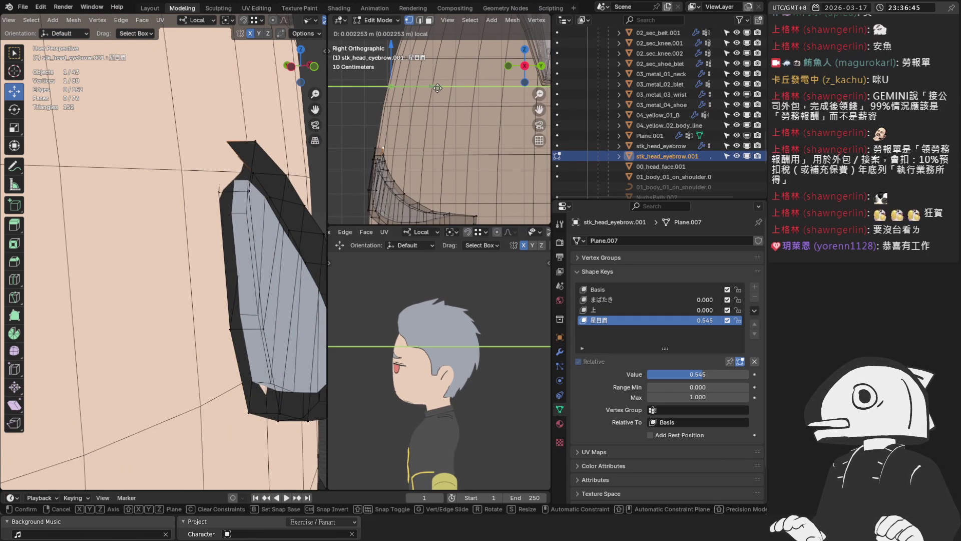
{"action": "left_click", "coordinate": [430, 89]}
{"action": "scroll", "coordinate": [376, 112], "scroll_direction": "up", "scroll_amount": 3}
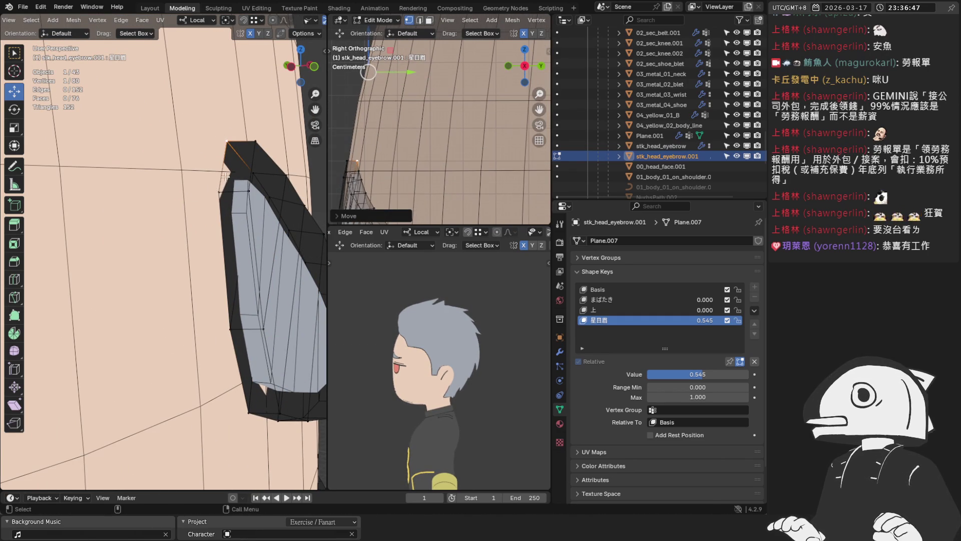
{"action": "key", "text": "g"}
{"action": "key", "text": "y"}
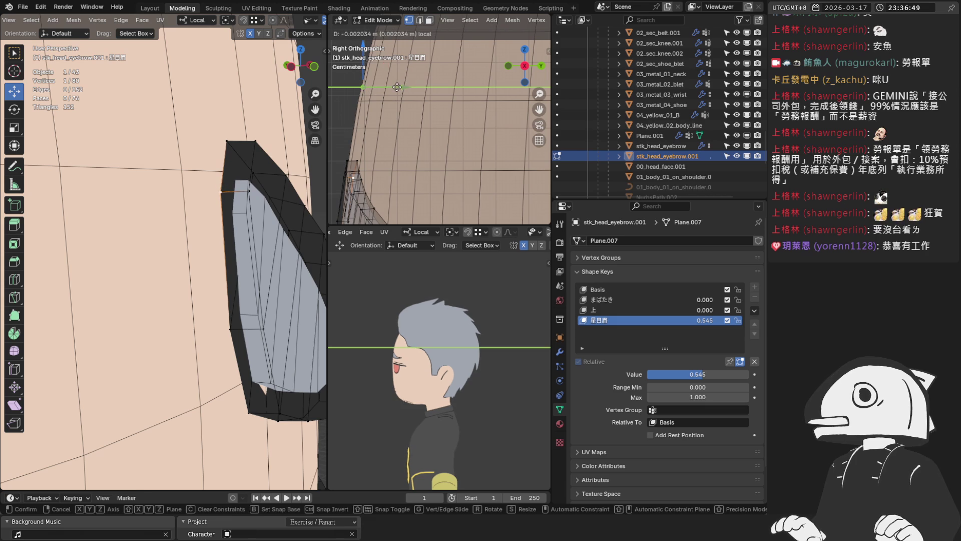
{"action": "left_click", "coordinate": [400, 88]}
Slide another eyebrow vertex slightly along Y
{"action": "middle_click_drag", "start_coordinate": [263, 318], "coordinate": [213, 249]}
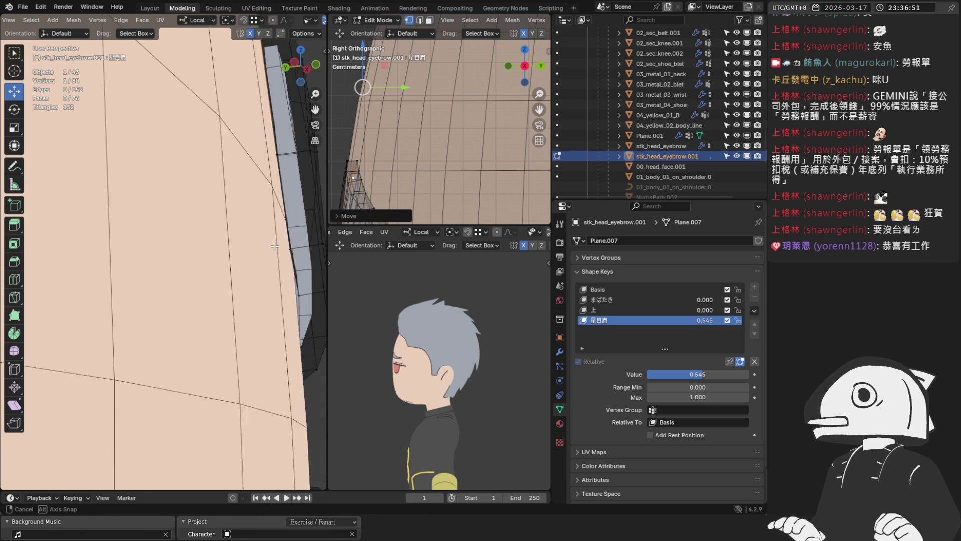
{"action": "left_click", "coordinate": [166, 246]}
{"action": "middle_click_drag", "start_coordinate": [211, 248], "coordinate": [188, 248]}
{"action": "scroll", "coordinate": [382, 166], "scroll_direction": "down", "scroll_amount": 2}
{"action": "mouse_move", "coordinate": [405, 161]}
{"action": "middle_mouse_down", "text": "shift"}
{"action": "mouse_move", "coordinate": [381, 165]}
{"action": "mouse_move", "coordinate": [426, 129]}
{"action": "middle_mouse_up", "text": "shift"}
{"action": "scroll", "coordinate": [382, 166], "scroll_direction": "down", "scroll_amount": 2}
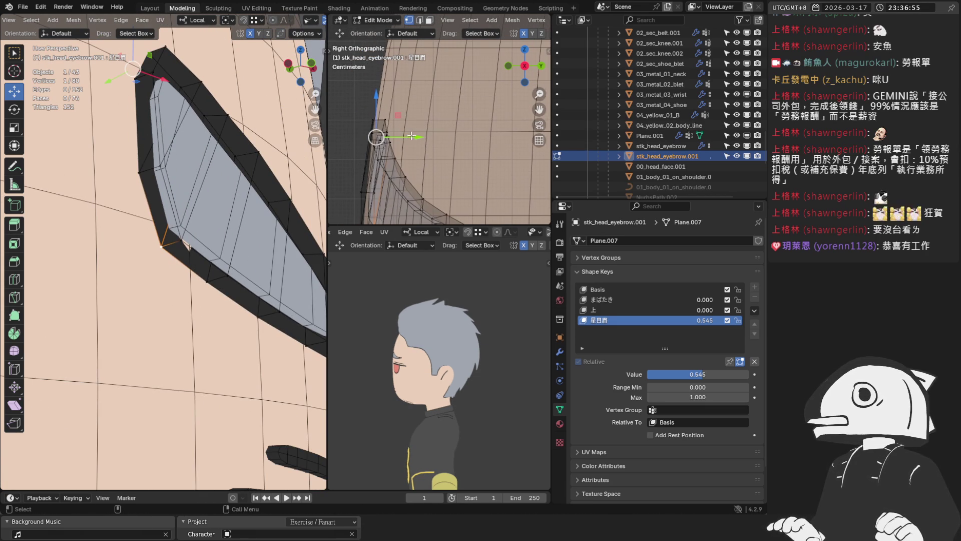
{"action": "left_click_drag", "start_coordinate": [413, 137], "coordinate": [412, 137]}
Move a brow edge along Y and check the result from the front view
{"action": "left_click", "coordinate": [216, 117]}
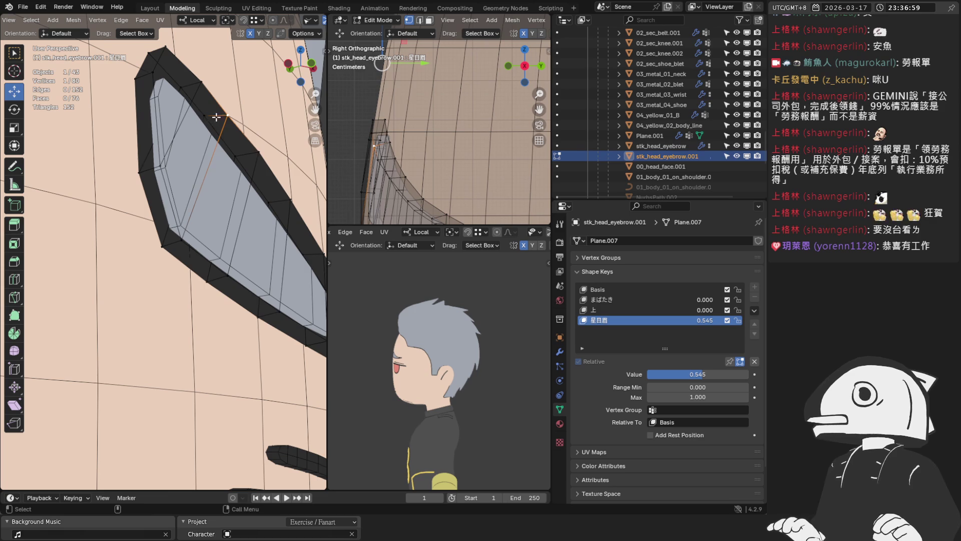
{"action": "middle_click_drag", "start_coordinate": [216, 117], "coordinate": [79, 248]}
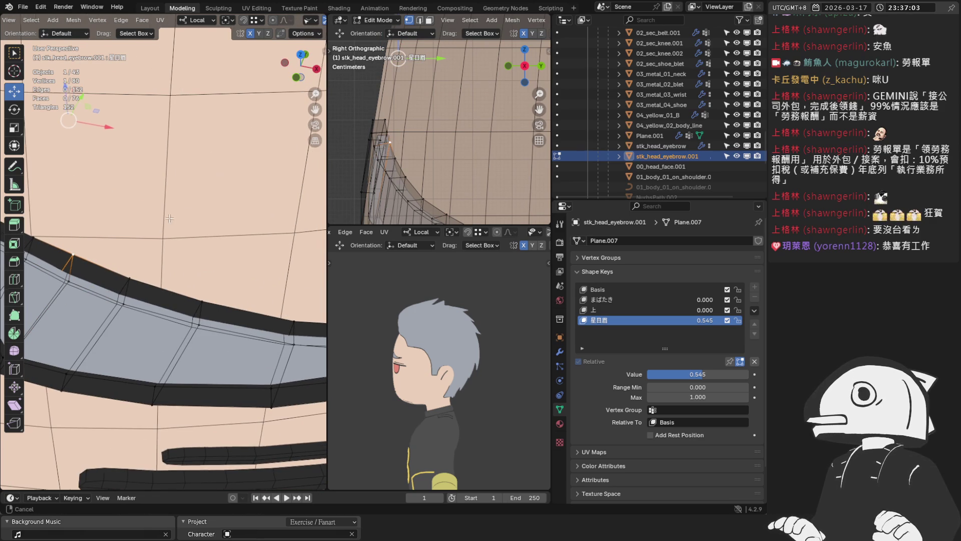
{"action": "middle_click_drag", "start_coordinate": [161, 223], "coordinate": [225, 188]}
{"action": "key", "text": "g"}
{"action": "key", "text": "y"}
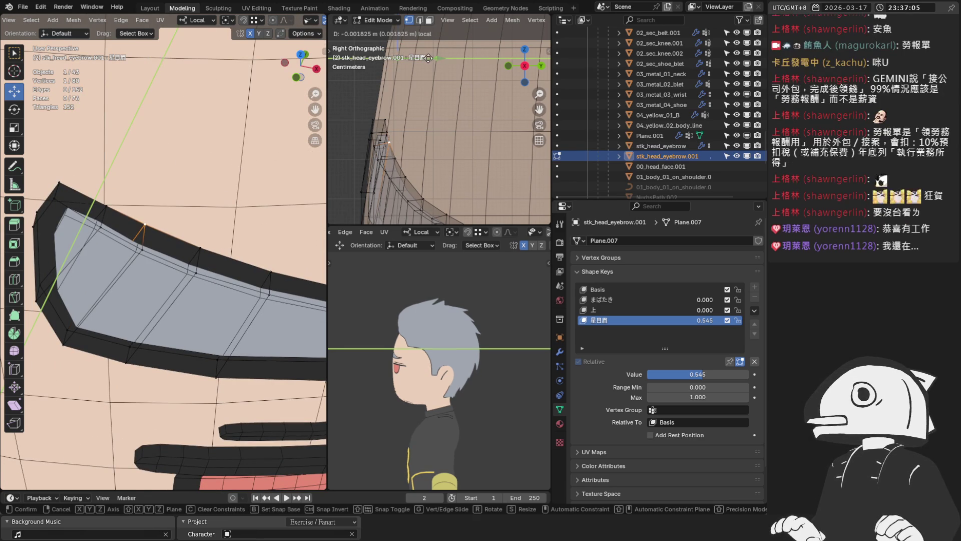
{"action": "left_click", "coordinate": [143, 226]}
{"action": "mouse_move", "coordinate": [166, 170]}
{"action": "middle_mouse_down"}
{"action": "mouse_move", "coordinate": [225, 177]}
{"action": "mouse_move", "coordinate": [236, 162]}
{"action": "middle_mouse_up"}
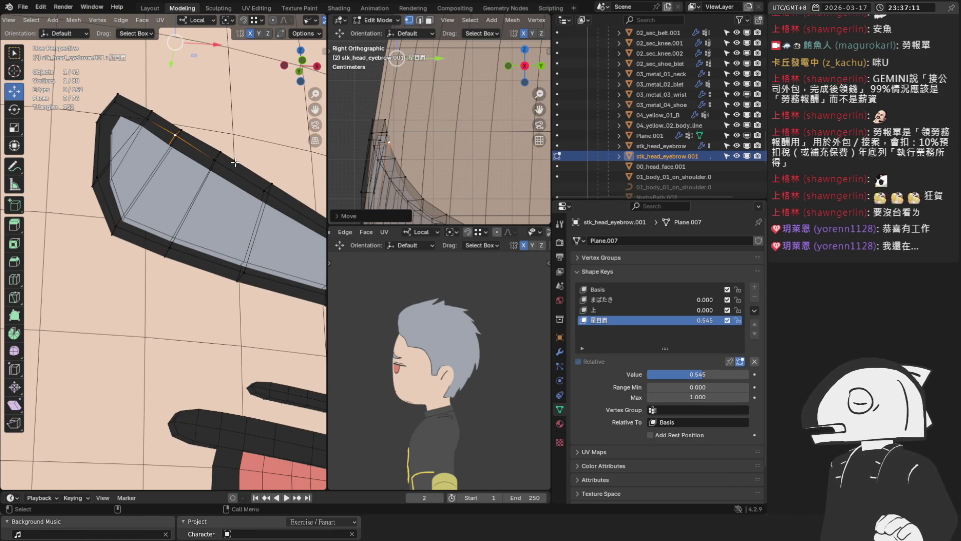
{"action": "middle_click_drag", "start_coordinate": [235, 162], "coordinate": [214, 166]}
{"action": "key", "text": "KP_1"}
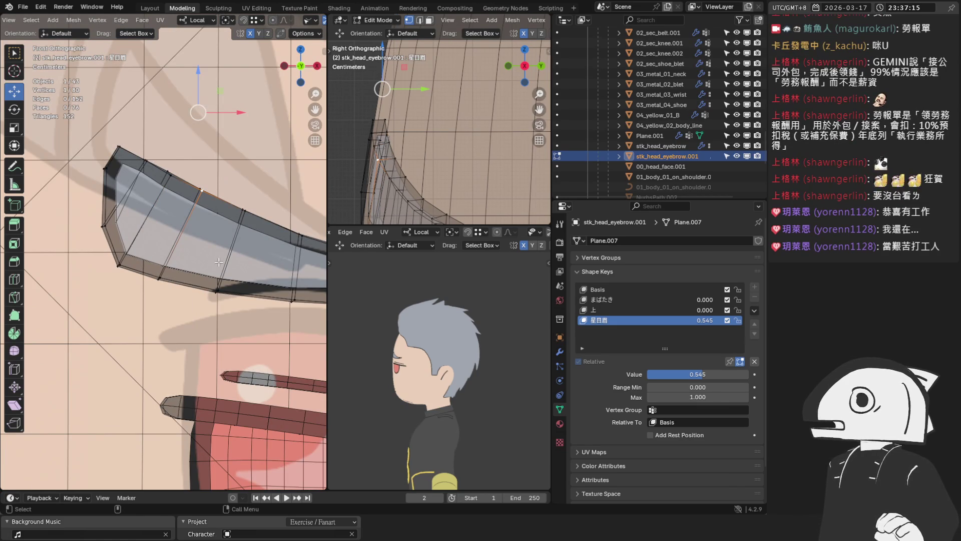
{"action": "scroll", "coordinate": [213, 250], "scroll_direction": "up", "scroll_amount": 2}
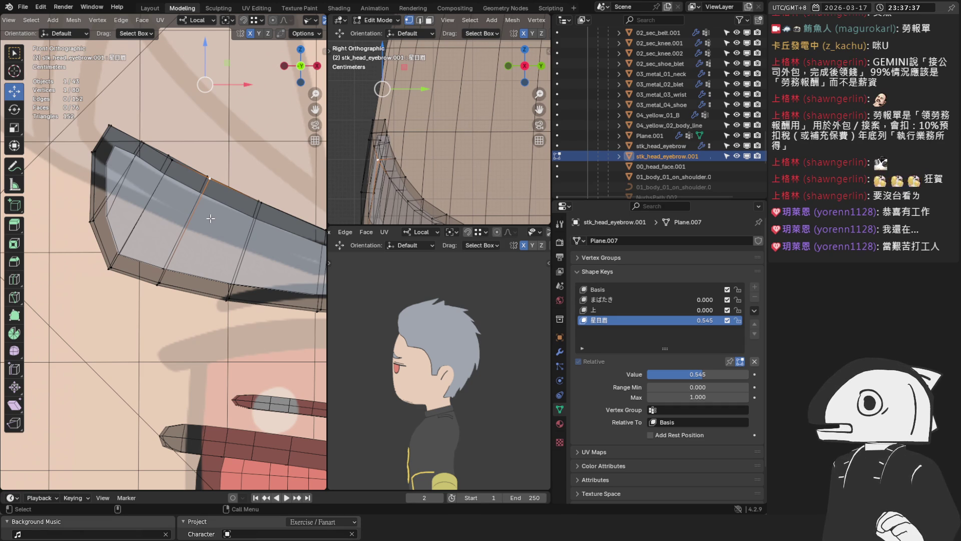
{"action": "scroll", "coordinate": [212, 185], "scroll_direction": "up", "scroll_amount": 2}
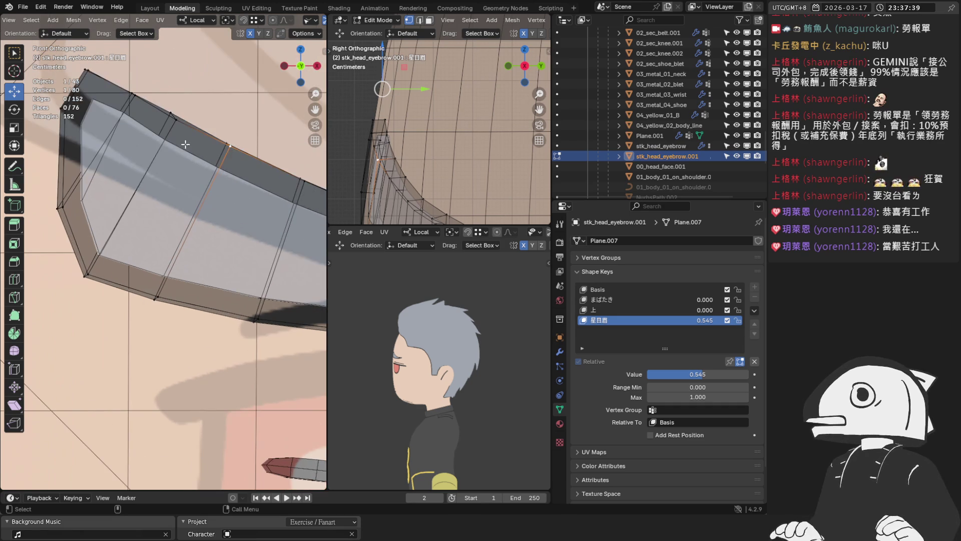
{"action": "scroll", "coordinate": [185, 140], "scroll_direction": "up", "scroll_amount": 1}
Leave Edit Mode and select the stk_head_eyebrow.001 eyebrow object
{"action": "key", "text": "Tab"}
{"action": "left_click", "coordinate": [142, 225]}
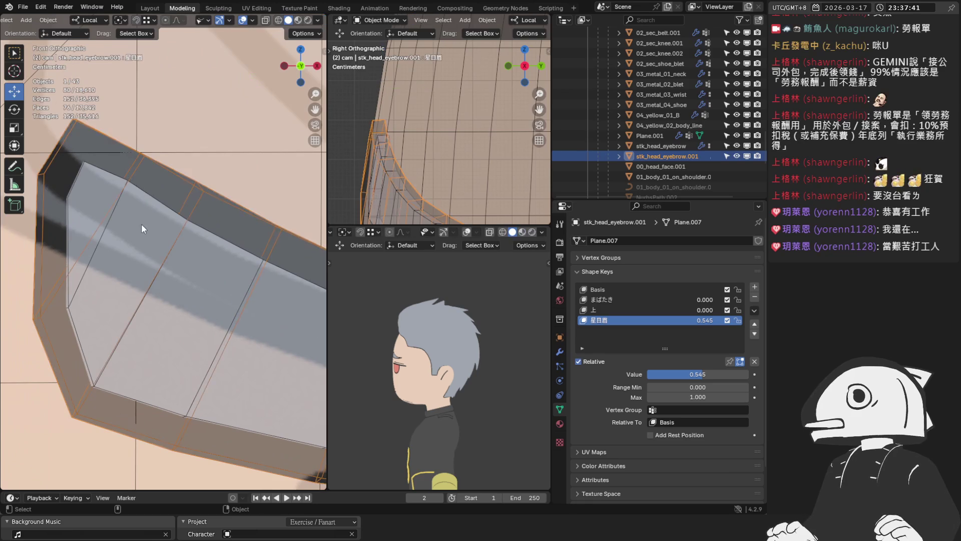
{"action": "scroll", "coordinate": [130, 193], "scroll_direction": "down", "scroll_amount": 1}
{"action": "scroll", "coordinate": [139, 165], "scroll_direction": "down", "scroll_amount": 1}
{"action": "scroll", "coordinate": [144, 174], "scroll_direction": "down", "scroll_amount": 1}
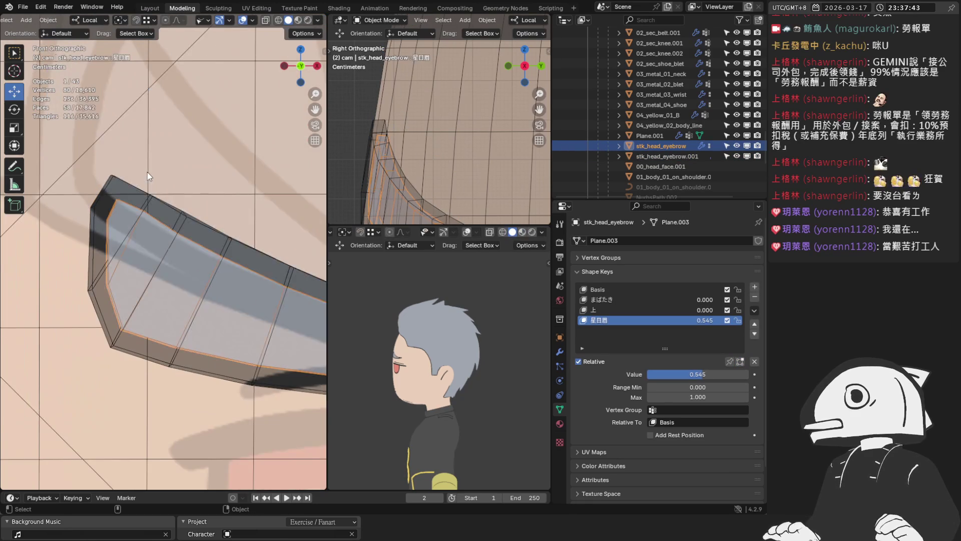
{"action": "mouse_move", "coordinate": [147, 173]}
{"action": "middle_mouse_down"}
{"action": "mouse_move", "coordinate": [149, 214]}
{"action": "mouse_move", "coordinate": [232, 211]}
{"action": "mouse_move", "coordinate": [230, 249]}
{"action": "middle_mouse_up"}
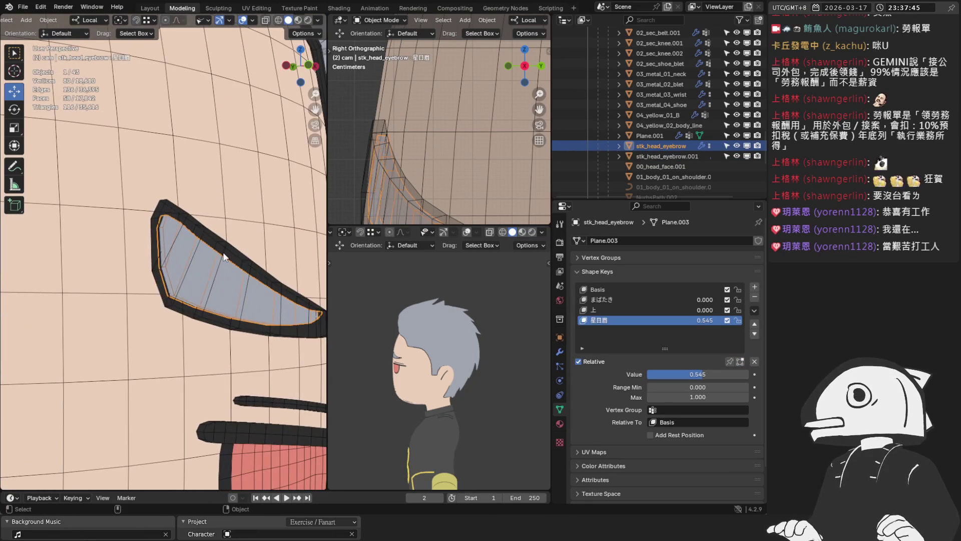
{"action": "left_click", "coordinate": [229, 249]}
Sweep the 星目眉 Value from 0 to 1 in front view and settle it at 0.385
{"action": "left_click_drag", "start_coordinate": [703, 374], "coordinate": [647, 374]}
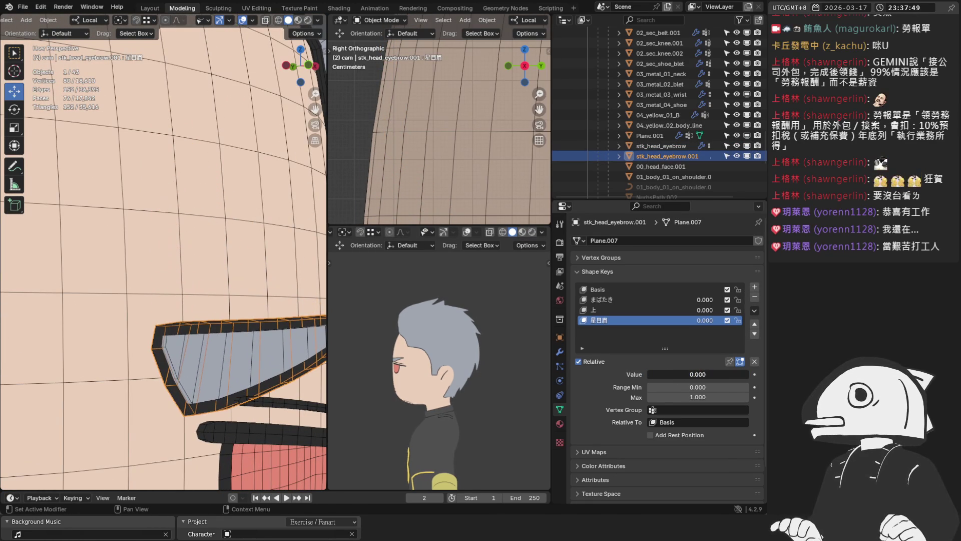
{"action": "mouse_move", "coordinate": [187, 247]}
{"action": "middle_mouse_down"}
{"action": "mouse_move", "coordinate": [147, 264]}
{"action": "mouse_move", "coordinate": [182, 273]}
{"action": "mouse_move", "coordinate": [154, 263]}
{"action": "middle_mouse_up"}
{"action": "key", "text": "KP_1"}
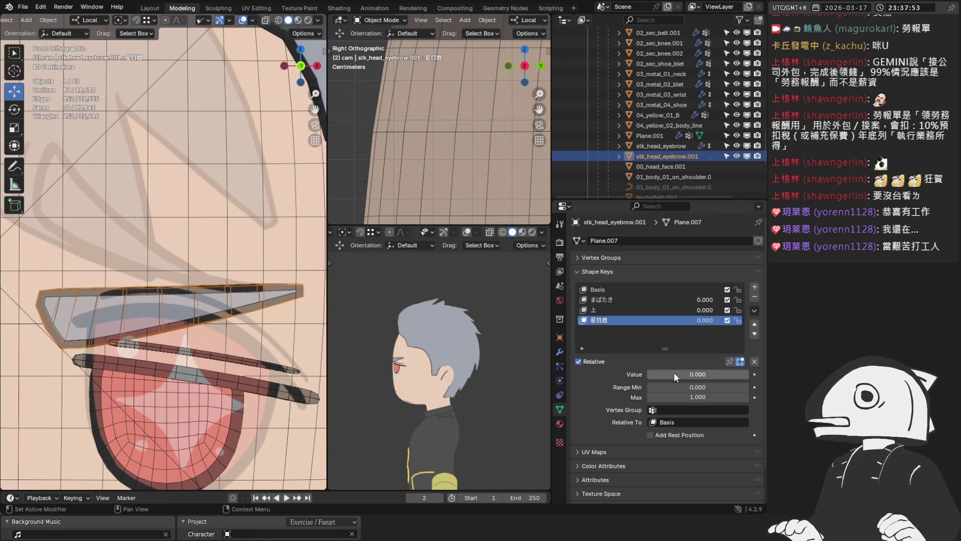
{"action": "left_click_drag", "start_coordinate": [675, 374], "coordinate": [747, 375]}
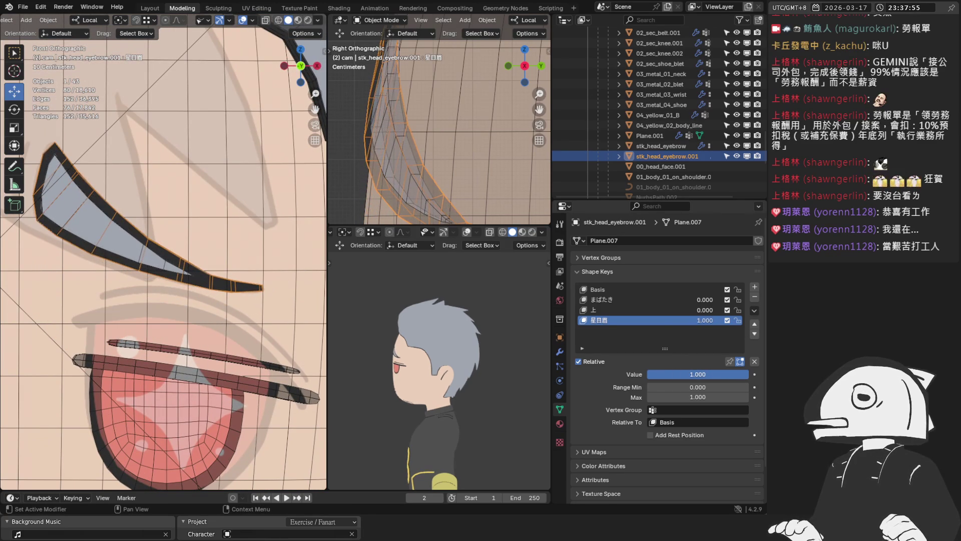
{"action": "mouse_move", "coordinate": [747, 374]}
{"action": "left_mouse_down"}
{"action": "mouse_move", "coordinate": [674, 374]}
{"action": "mouse_move", "coordinate": [687, 374]}
{"action": "left_mouse_up"}
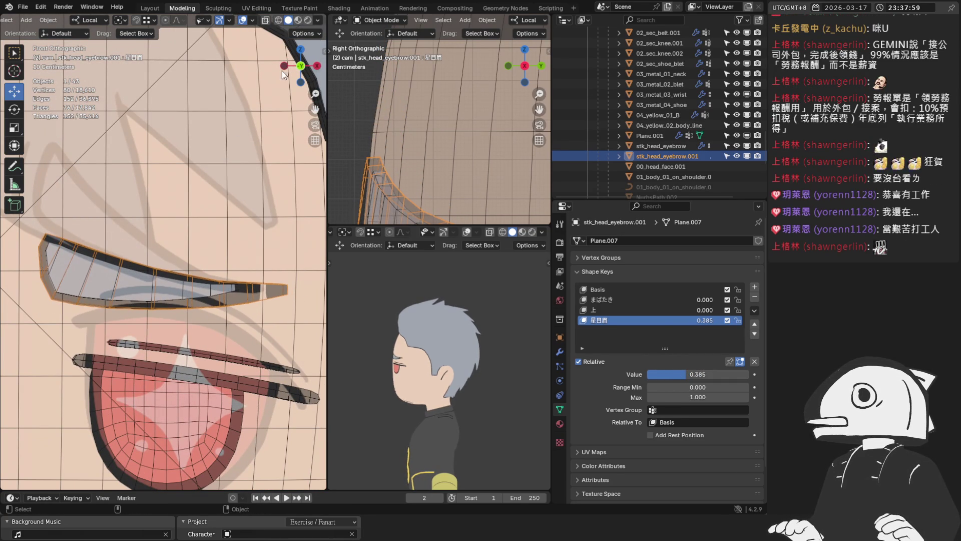
Check the eyebrow in wireframe and solid shading, then begin editing its mesh
{"action": "left_click", "coordinate": [268, 20]}
{"action": "middle_click_drag", "start_coordinate": [225, 188], "coordinate": [197, 227]}
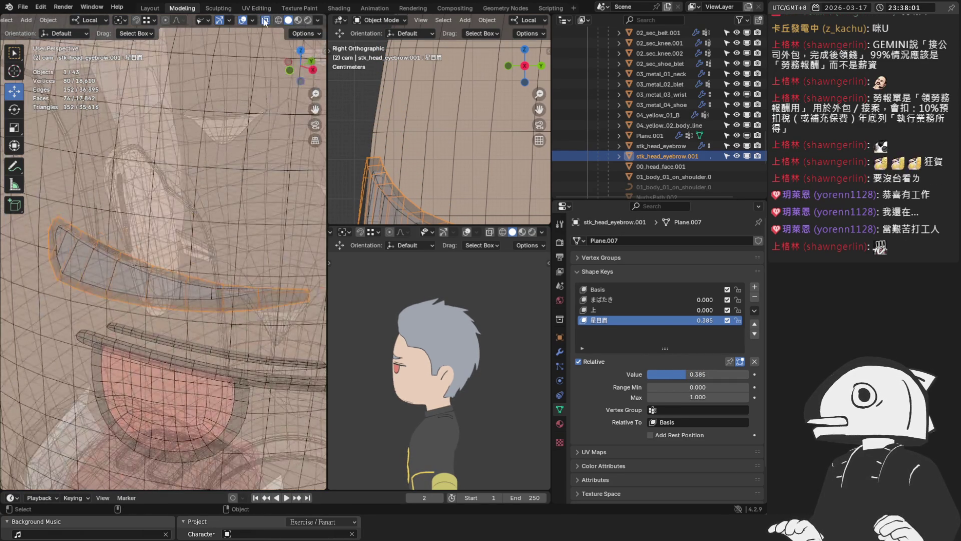
{"action": "left_click", "coordinate": [277, 20]}
{"action": "middle_click_drag", "start_coordinate": [226, 210], "coordinate": [192, 213]}
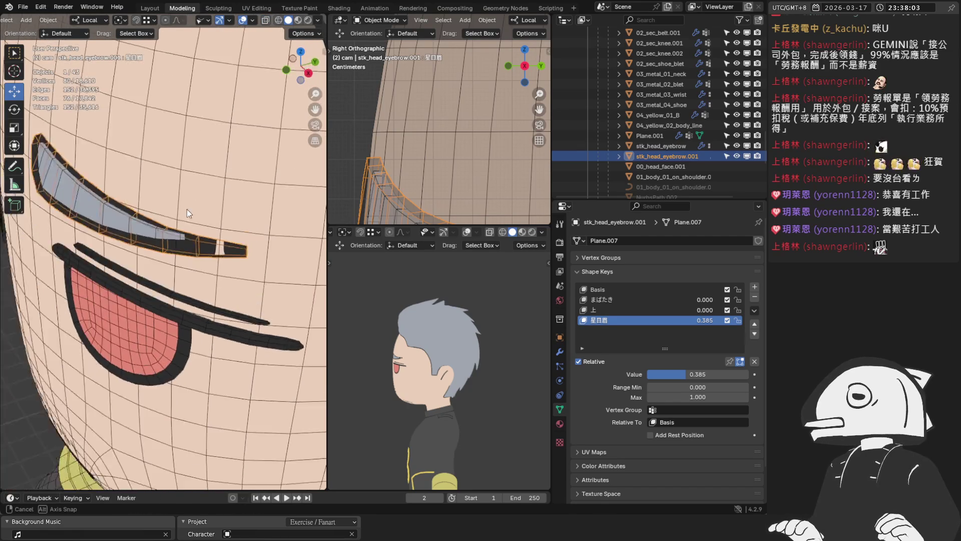
{"action": "scroll", "coordinate": [192, 212], "scroll_direction": "up", "scroll_amount": 4}
{"action": "key", "text": "Tab"}
Slide several brow vertices of the 星目眉 shape along Y from side and diagonal views
{"action": "left_click", "coordinate": [171, 226]}
{"action": "middle_click_drag", "start_coordinate": [171, 232], "coordinate": [172, 263]}
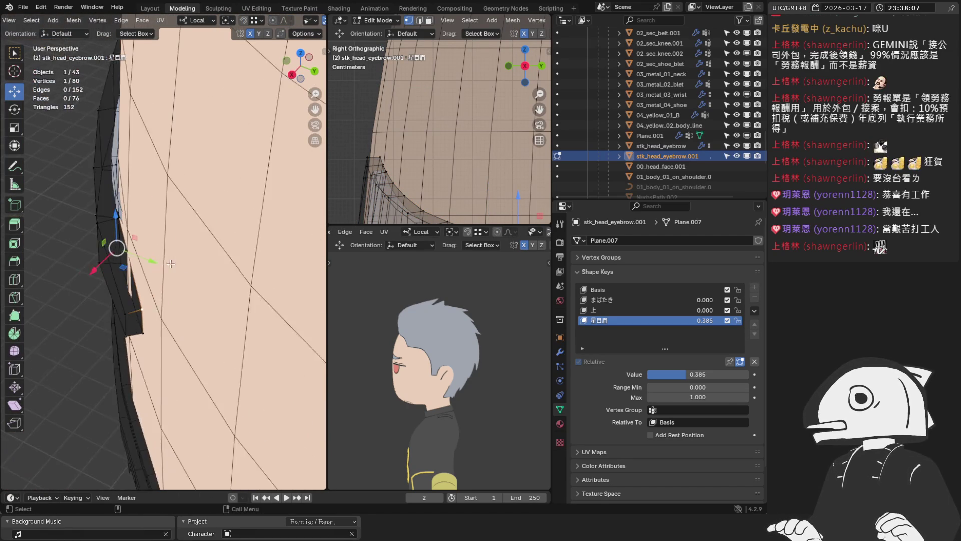
{"action": "key", "text": "g"}
{"action": "key", "text": "y"}
{"action": "left_click", "coordinate": [140, 261]}
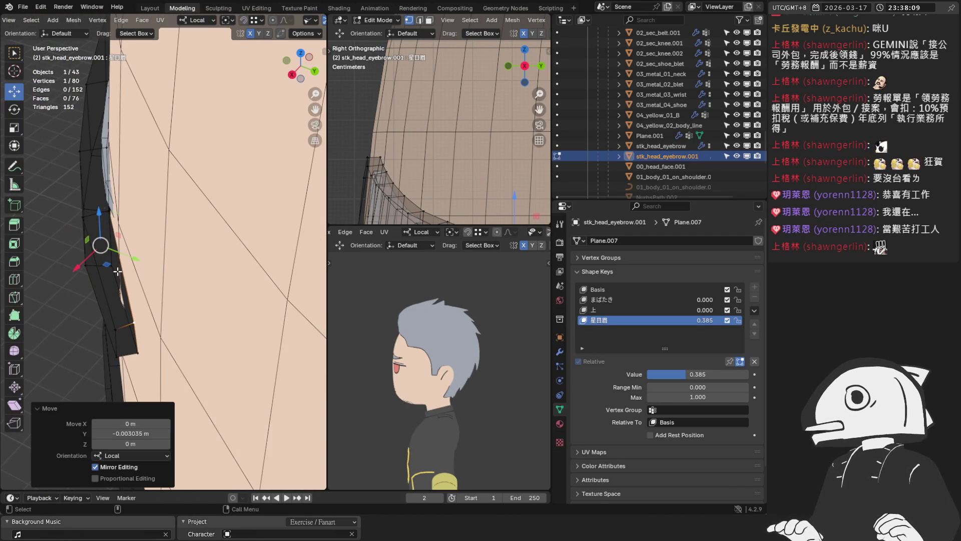
{"action": "middle_click_drag", "start_coordinate": [118, 271], "coordinate": [151, 218]}
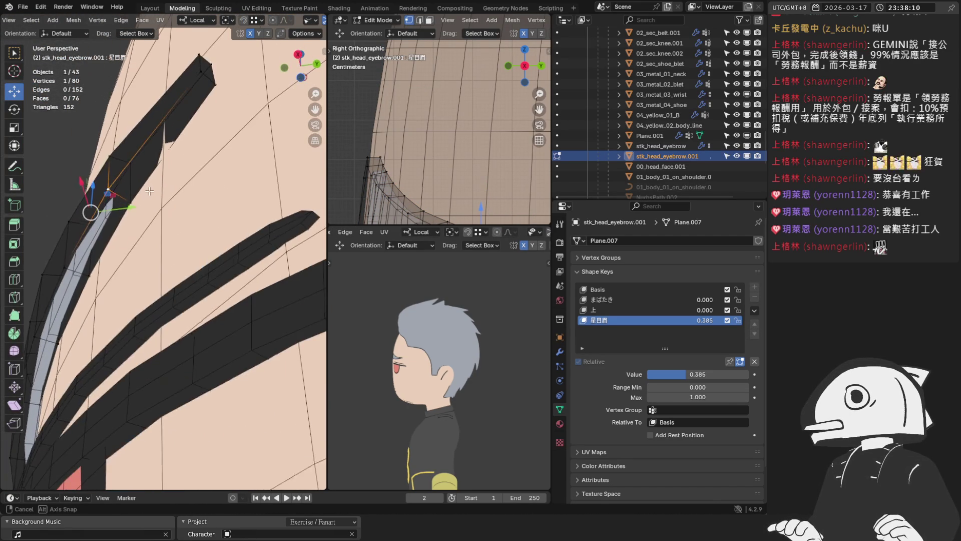
{"action": "key", "text": "g"}
{"action": "key", "text": "y"}
{"action": "left_click", "coordinate": [143, 217]}
{"action": "left_click", "coordinate": [140, 149]}
{"action": "left_click_drag", "start_coordinate": [186, 144], "coordinate": [181, 143]}
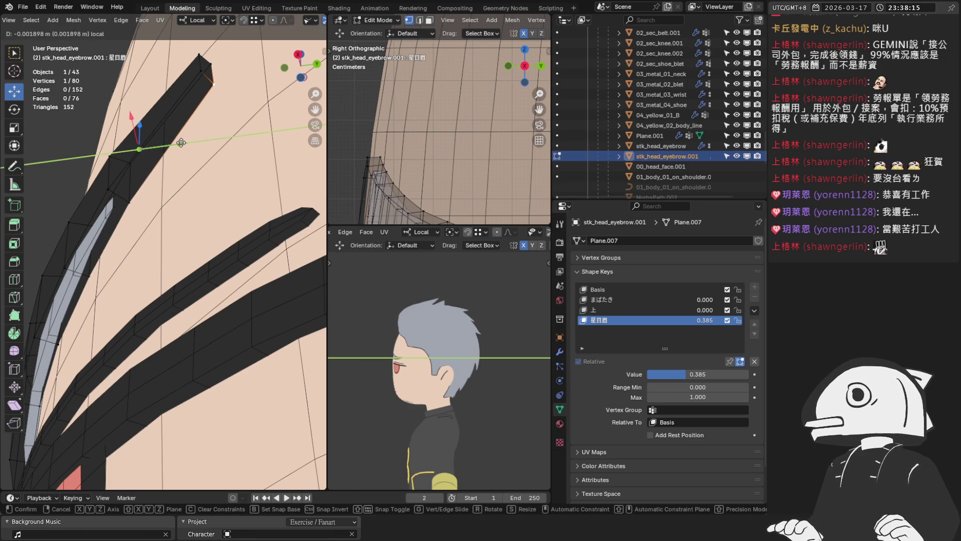
{"action": "left_click", "coordinate": [181, 143]}
{"action": "key", "text": "Tab"}
{"action": "scroll", "coordinate": [237, 232], "scroll_direction": "down", "scroll_amount": 4}
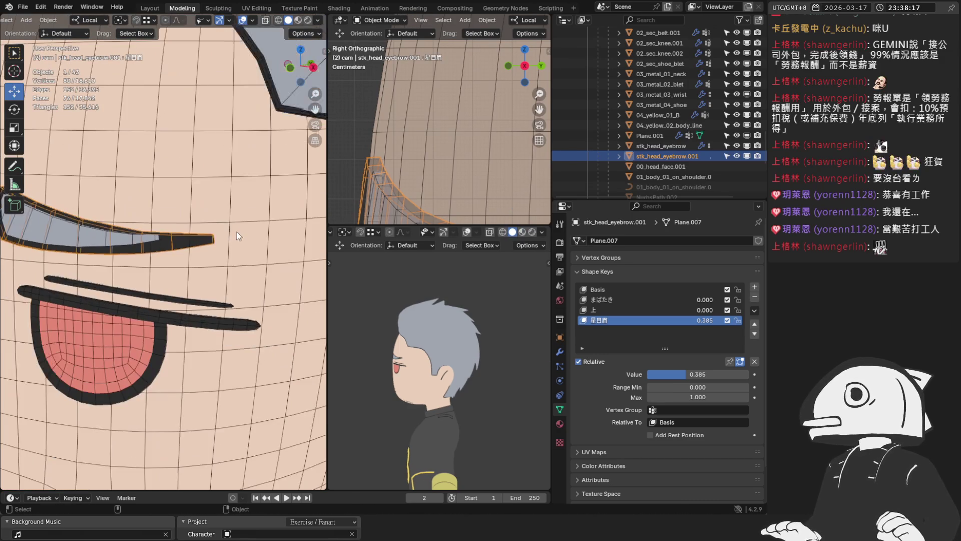
{"action": "scroll", "coordinate": [236, 232], "scroll_direction": "up", "scroll_amount": 3}
Preview the 星目眉 blend, then nudge two more brow vertices along Y and leave edit mode
{"action": "mouse_move", "coordinate": [685, 374]}
{"action": "left_mouse_down"}
{"action": "mouse_move", "coordinate": [655, 374]}
{"action": "mouse_move", "coordinate": [665, 374]}
{"action": "left_mouse_up"}
{"action": "mouse_move", "coordinate": [173, 259]}
{"action": "middle_mouse_down"}
{"action": "mouse_move", "coordinate": [187, 207]}
{"action": "mouse_move", "coordinate": [249, 171]}
{"action": "middle_mouse_up"}
{"action": "key", "text": "Tab"}
{"action": "left_click", "coordinate": [170, 203]}
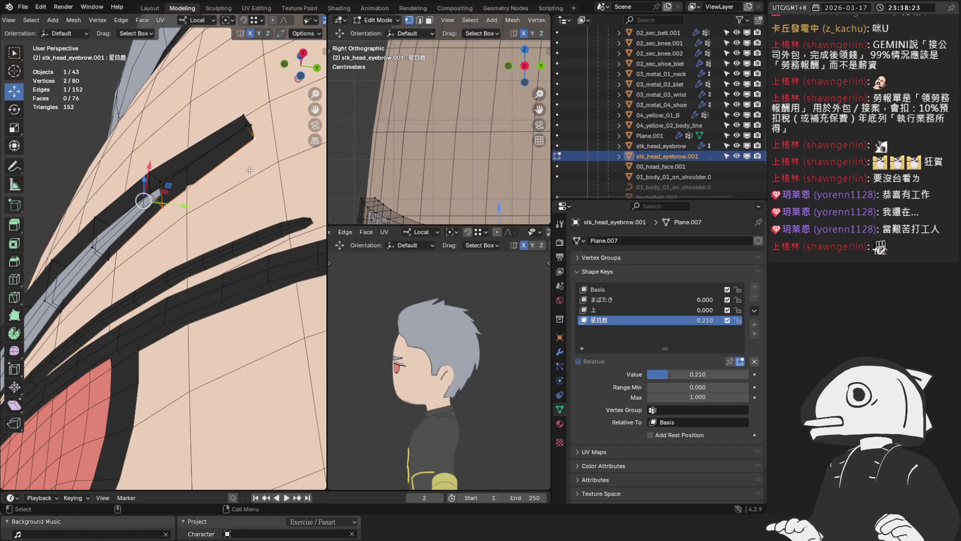
{"action": "left_click_drag", "start_coordinate": [183, 202], "coordinate": [177, 204]}
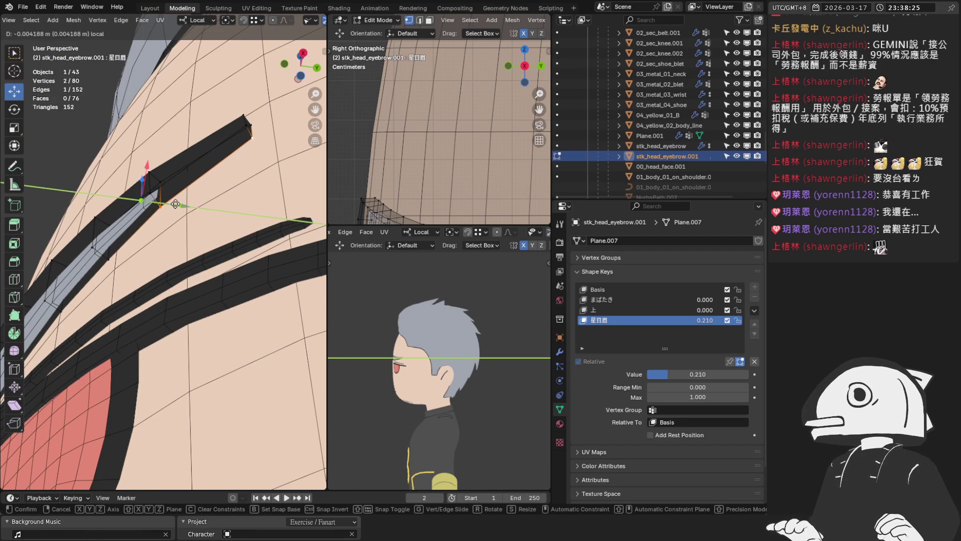
{"action": "left_click", "coordinate": [176, 205]}
{"action": "key", "text": "Tab"}
{"action": "middle_click_drag", "start_coordinate": [176, 226], "coordinate": [113, 249]}
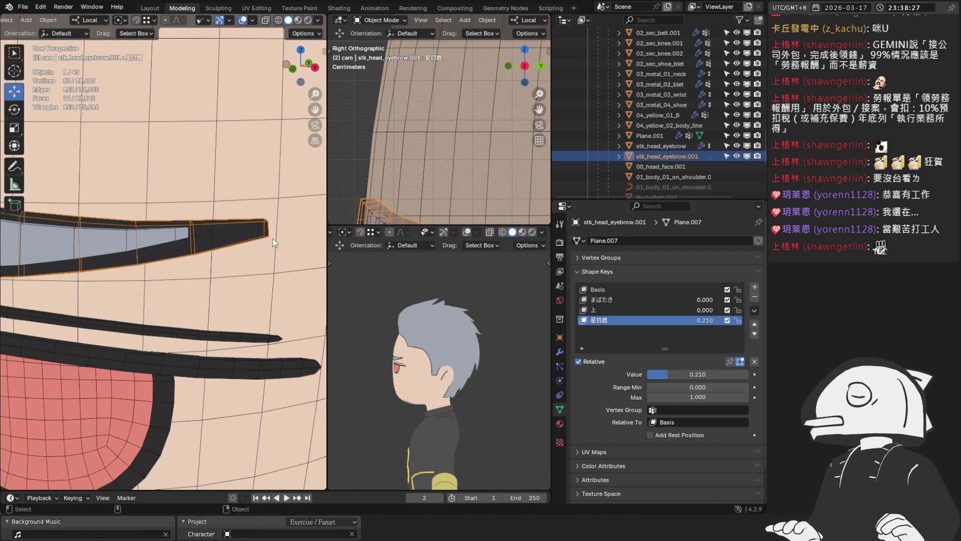
Scrub the 星目眉 value through its range, return it to 0, and view the face from the front
{"action": "mouse_move", "coordinate": [658, 374]}
{"action": "left_mouse_down"}
{"action": "mouse_move", "coordinate": [697, 374]}
{"action": "mouse_move", "coordinate": [647, 374]}
{"action": "left_mouse_up"}
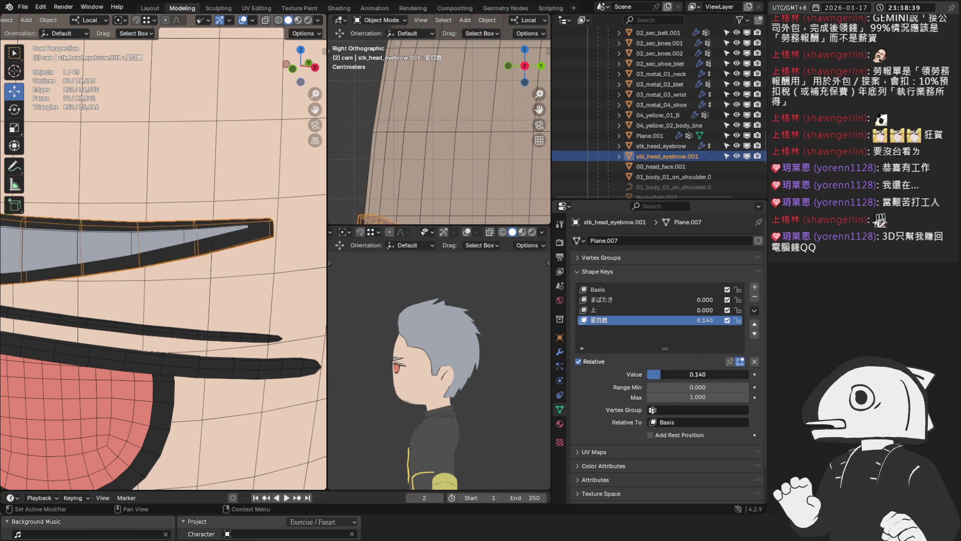
{"action": "left_click_drag", "start_coordinate": [647, 374], "coordinate": [645, 373]}
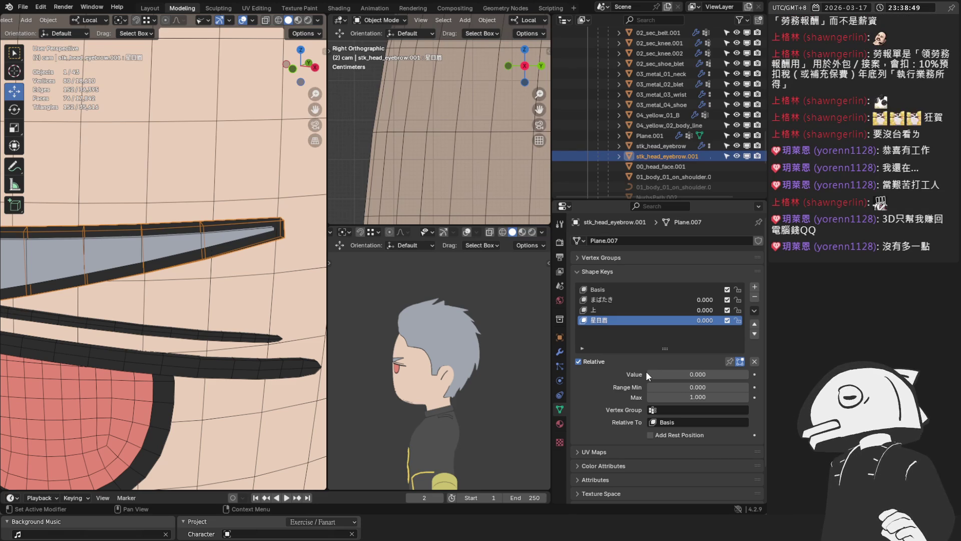
{"action": "middle_click_drag", "start_coordinate": [187, 192], "coordinate": [186, 210]}
{"action": "key", "text": "KP_1"}
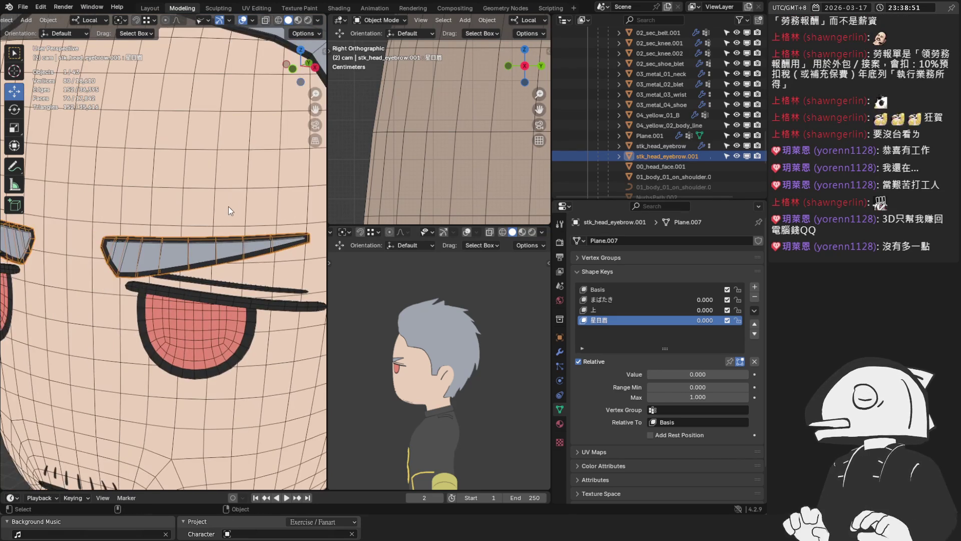
{"action": "scroll", "coordinate": [221, 210], "scroll_direction": "up", "scroll_amount": 2}
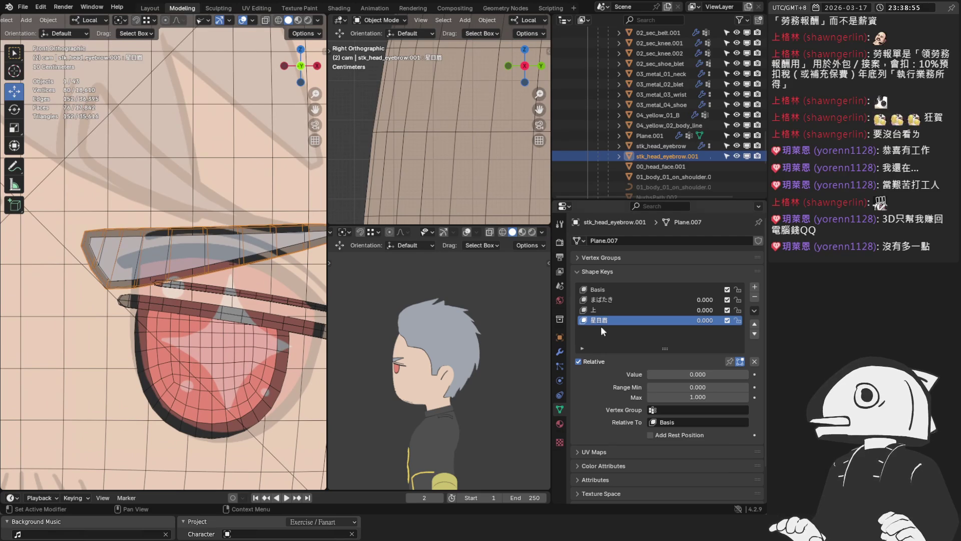
Sweep the 星目眉 value to several strengths, leave it at 0.435, and select stk_head_eyebrow
{"action": "left_click_drag", "start_coordinate": [662, 375], "coordinate": [733, 374]}
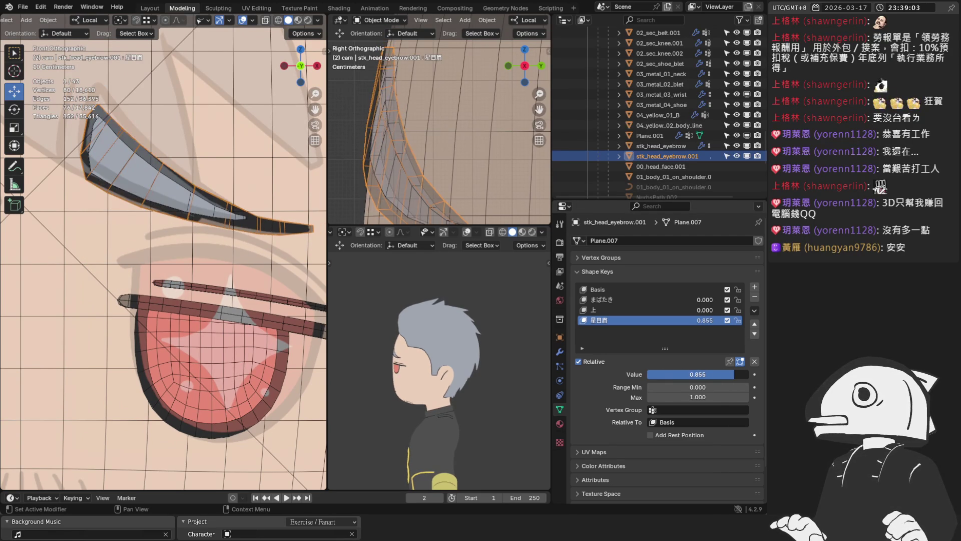
{"action": "mouse_move", "coordinate": [733, 374]}
{"action": "left_mouse_down"}
{"action": "mouse_move", "coordinate": [682, 374]}
{"action": "mouse_move", "coordinate": [748, 374]}
{"action": "left_mouse_up"}
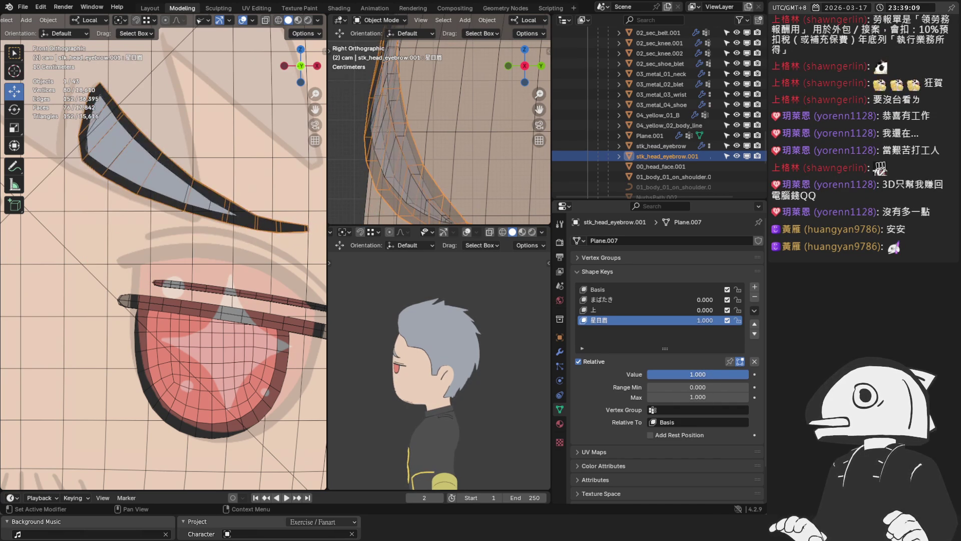
{"action": "scroll", "coordinate": [260, 242], "scroll_direction": "up", "scroll_amount": 4}
{"action": "left_click_drag", "start_coordinate": [747, 375], "coordinate": [691, 374]}
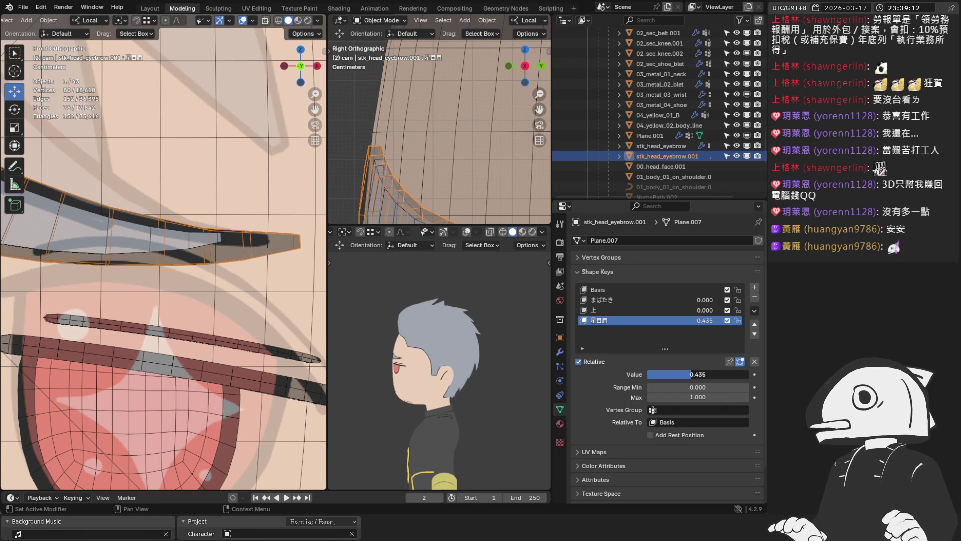
{"action": "left_click", "coordinate": [157, 237]}
{"action": "middle_click_drag", "start_coordinate": [232, 237], "coordinate": [134, 234]}
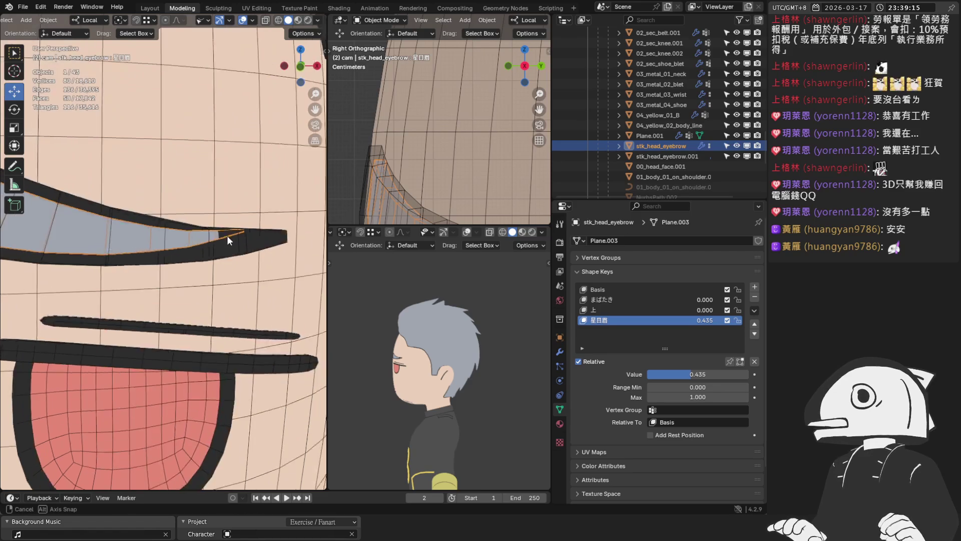
Enter edit mode on stk_head_eyebrow, frame it in side and front views, and start lowering a vertex
{"action": "middle_click_drag", "start_coordinate": [180, 231], "coordinate": [212, 247]}
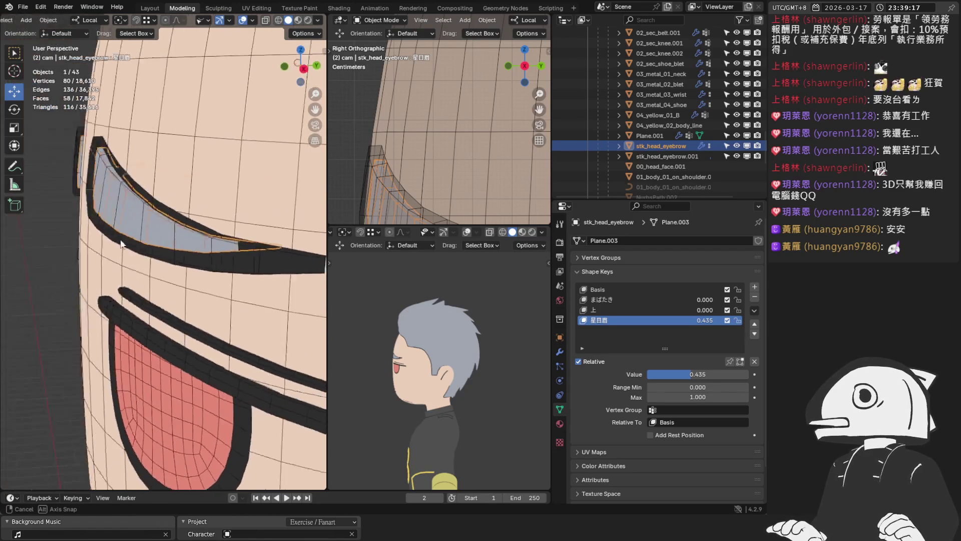
{"action": "key", "text": "Tab"}
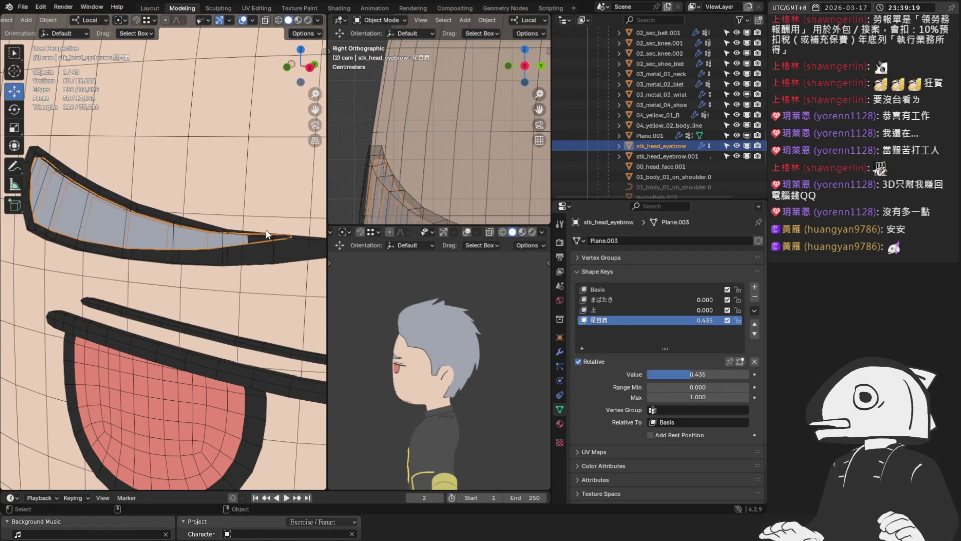
{"action": "left_click", "coordinate": [740, 361]}
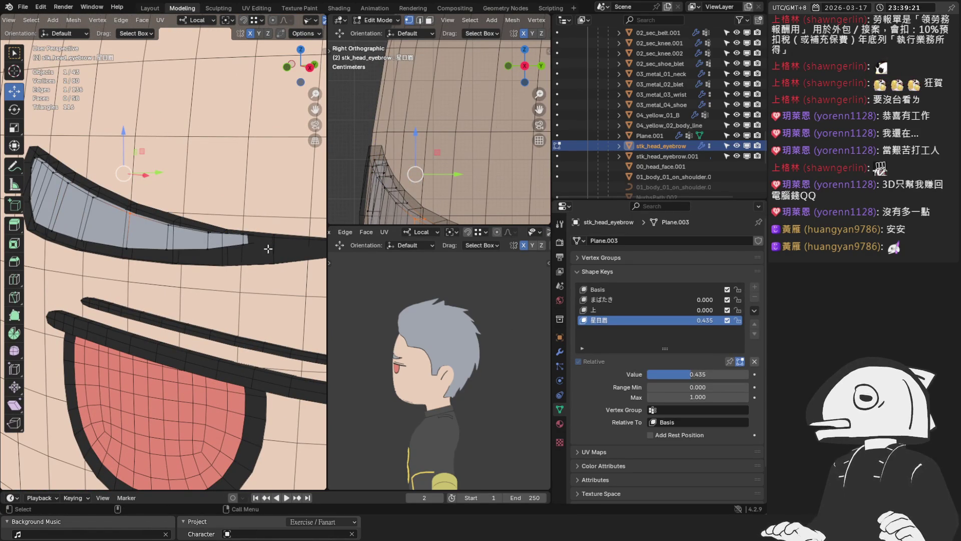
{"action": "middle_click_drag", "start_coordinate": [451, 150], "coordinate": [486, 131], "text": "shift"}
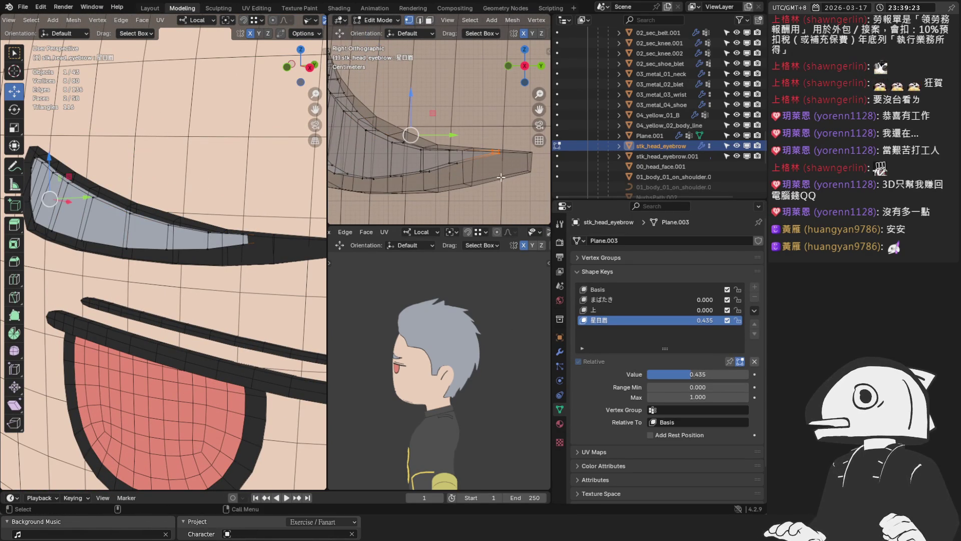
{"action": "middle_click_drag", "start_coordinate": [225, 188], "coordinate": [261, 201]}
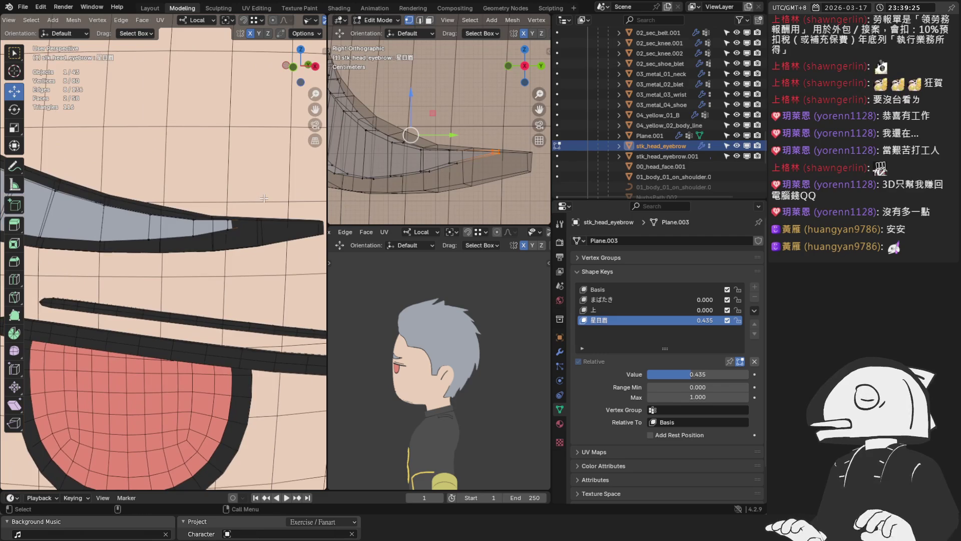
{"action": "key", "text": "KP_1"}
{"action": "left_click_drag", "start_coordinate": [412, 92], "coordinate": [418, 103]}
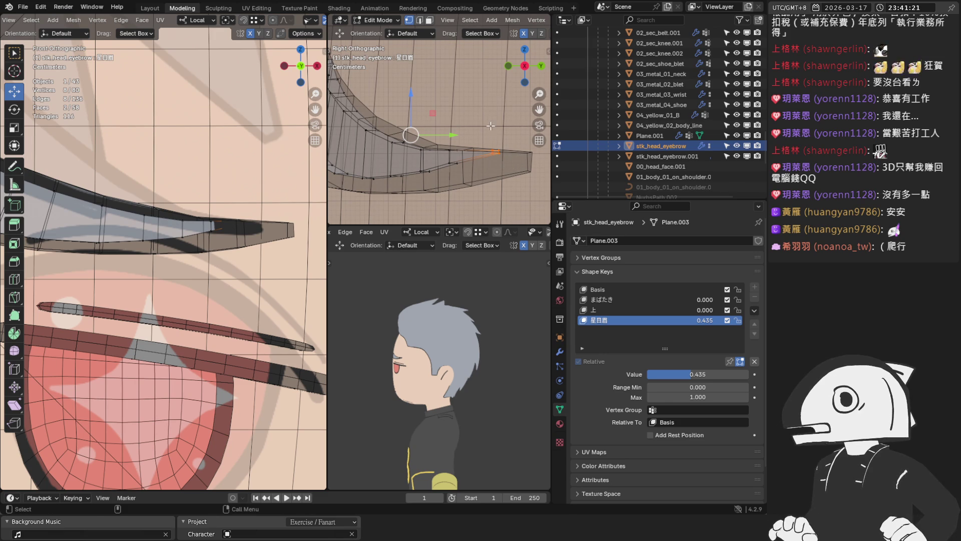
{"action": "left_click_drag", "start_coordinate": [412, 97], "coordinate": [412, 111]}
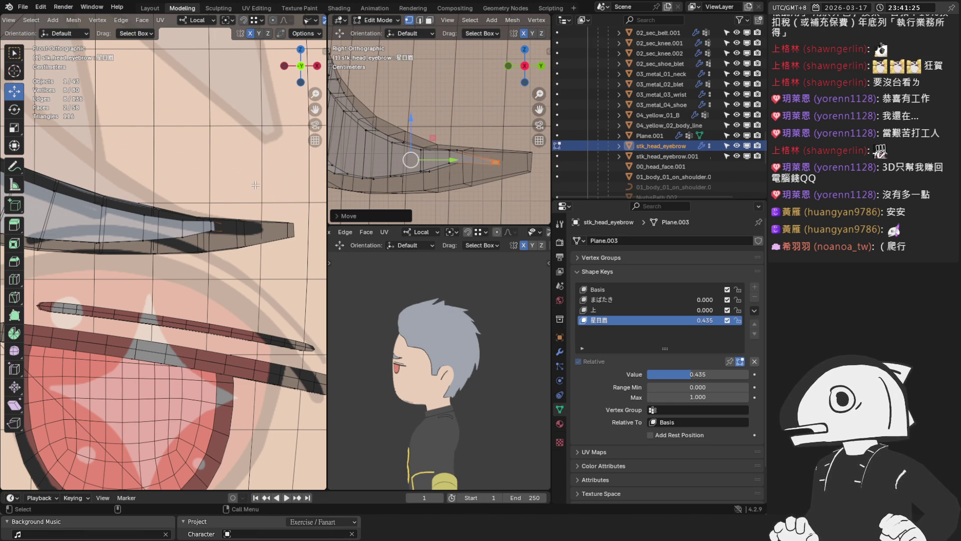
{"action": "scroll", "coordinate": [426, 165], "scroll_direction": "up", "scroll_amount": 1}
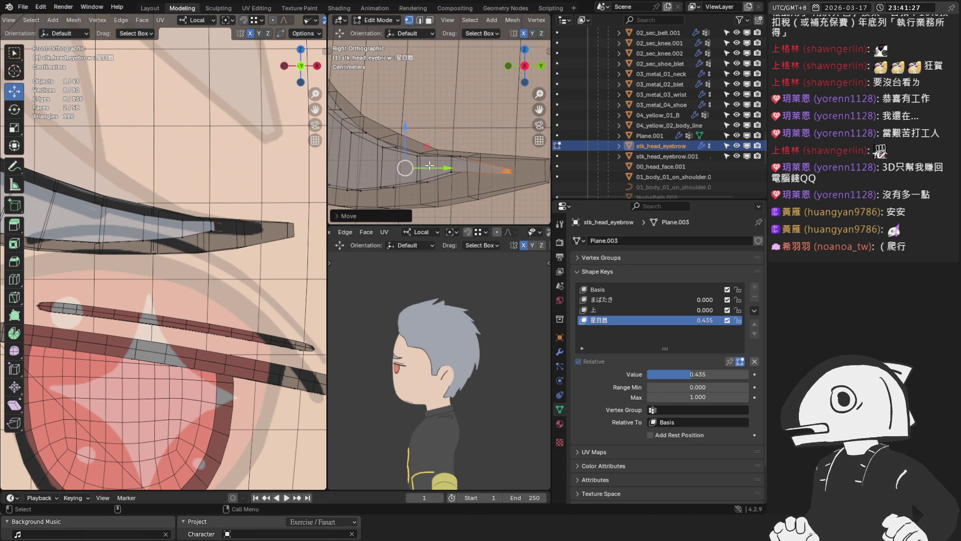
Slide the brow-tip vertices back along Y in the side viewport
{"action": "left_click_drag", "start_coordinate": [451, 160], "coordinate": [435, 169]}
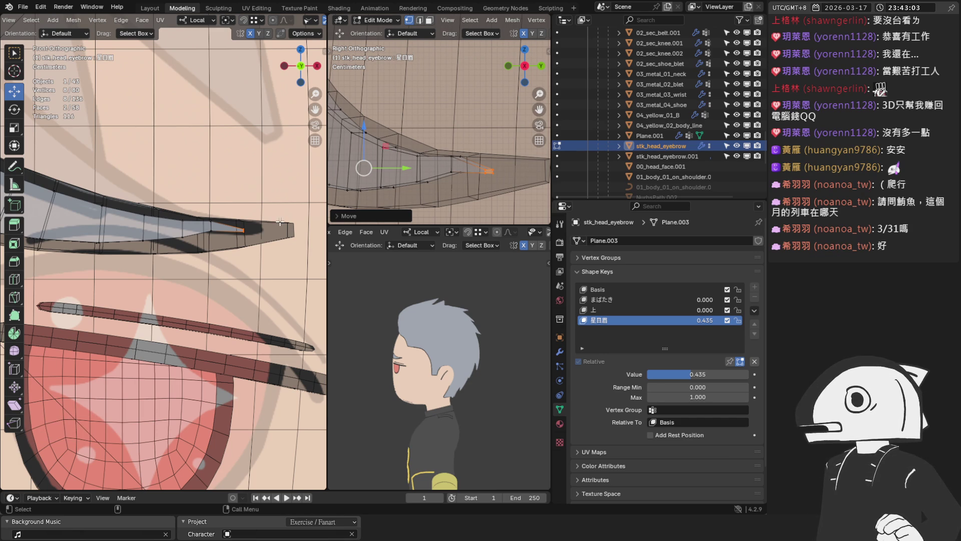
{"action": "scroll", "coordinate": [220, 224], "scroll_direction": "up", "scroll_amount": 1}
Lower several edge and tip vertices of the brow along Z, about 7 mm each
{"action": "left_click", "coordinate": [220, 224]}
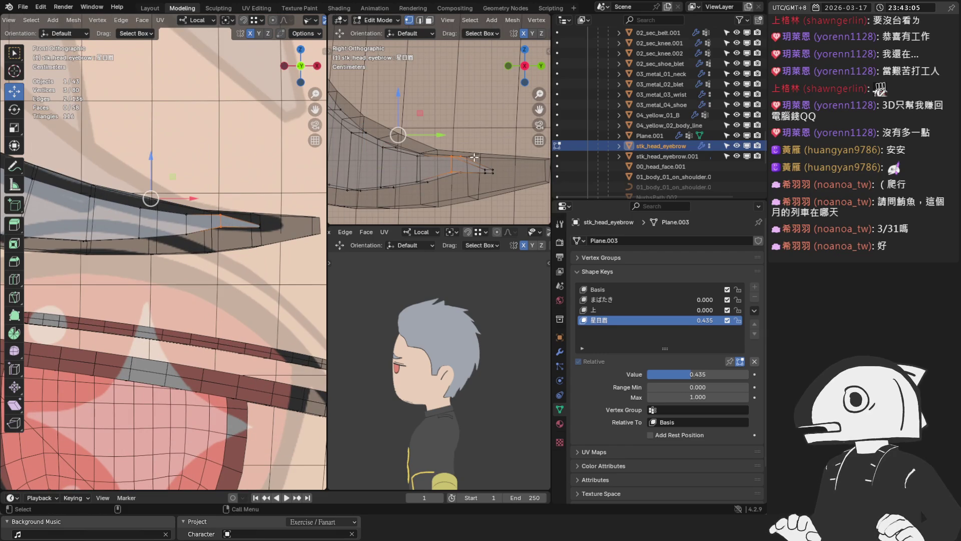
{"action": "left_click", "coordinate": [452, 161], "text": "shift"}
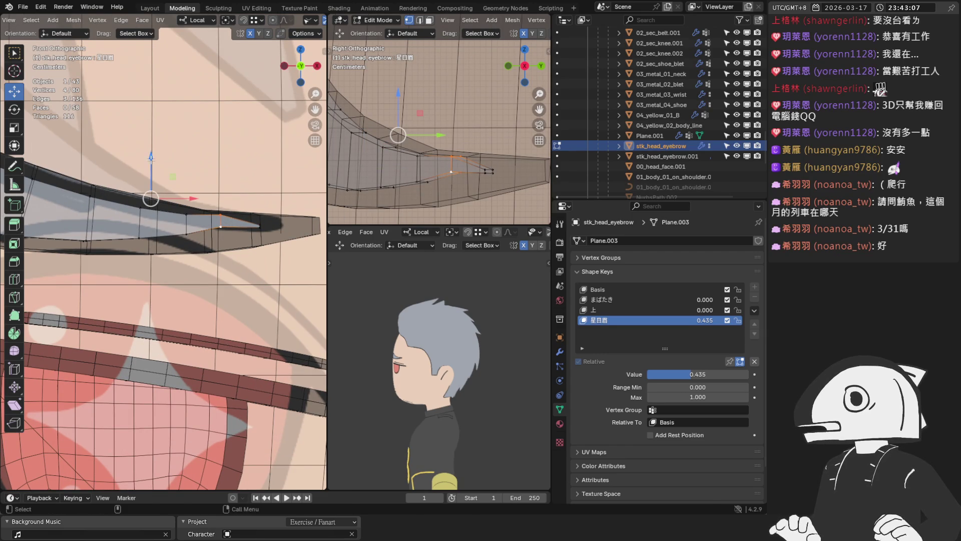
{"action": "left_click_drag", "start_coordinate": [151, 158], "coordinate": [156, 168]}
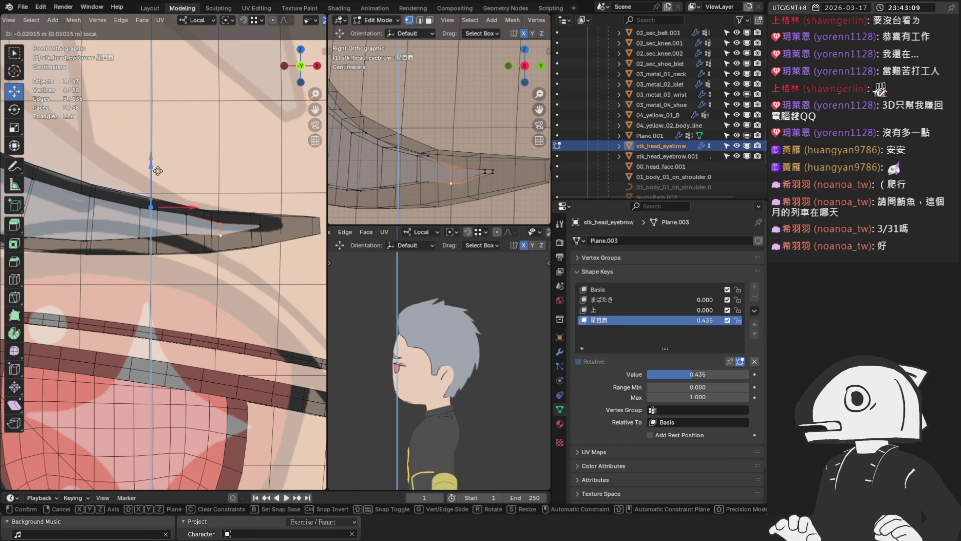
{"action": "left_click_drag", "start_coordinate": [155, 168], "coordinate": [155, 170]}
{"action": "left_click", "coordinate": [417, 165]}
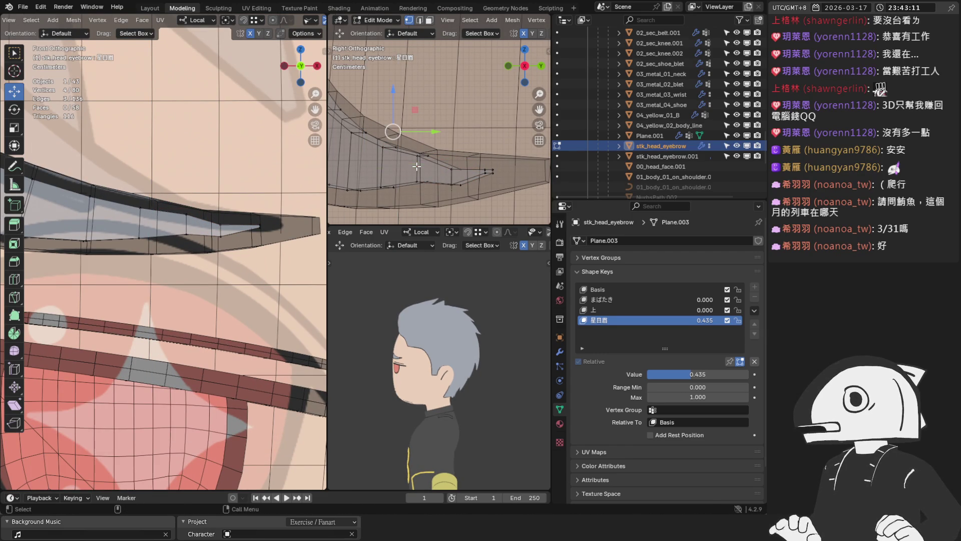
{"action": "left_click", "coordinate": [417, 171]}
{"action": "left_click_drag", "start_coordinate": [144, 155], "coordinate": [150, 166]}
{"action": "left_click", "coordinate": [129, 183]}
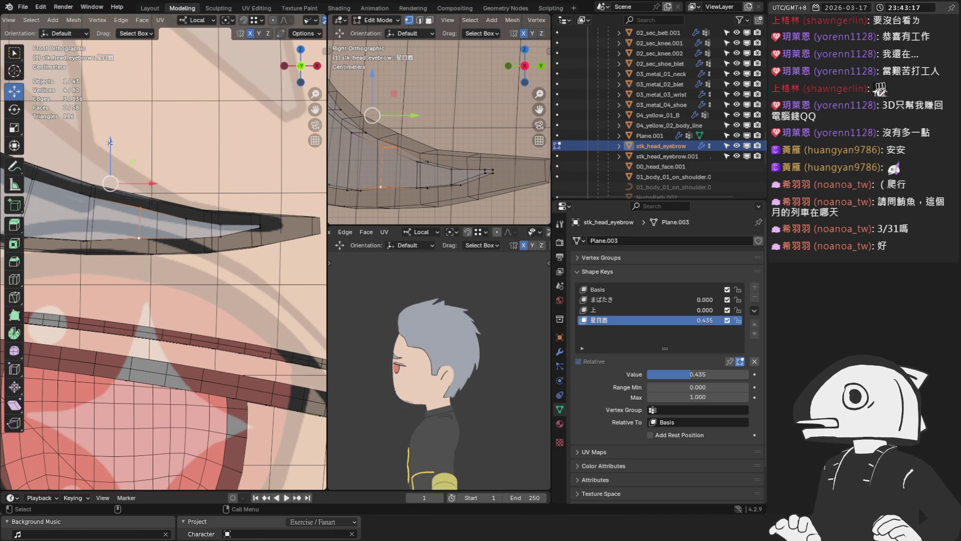
{"action": "left_click_drag", "start_coordinate": [110, 142], "coordinate": [111, 149]}
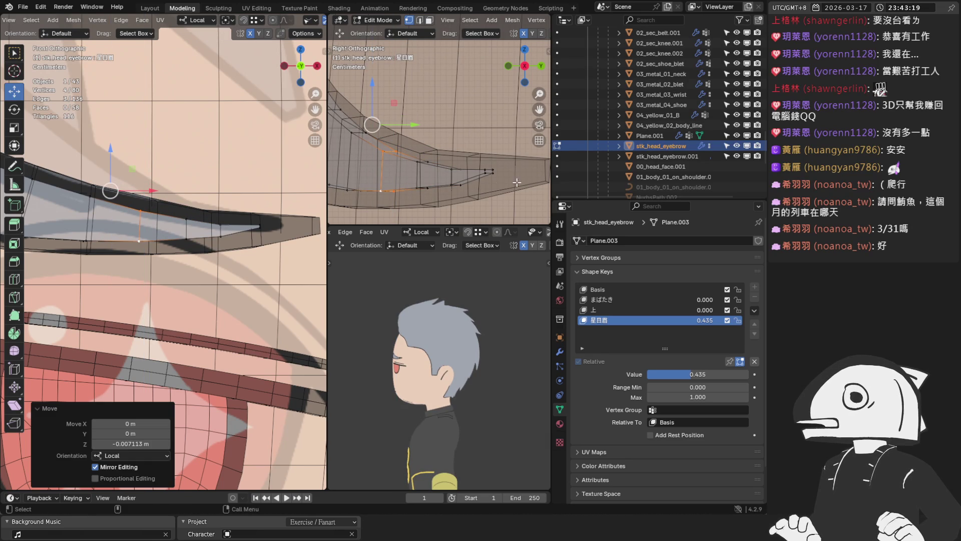
{"action": "left_click", "coordinate": [232, 209]}
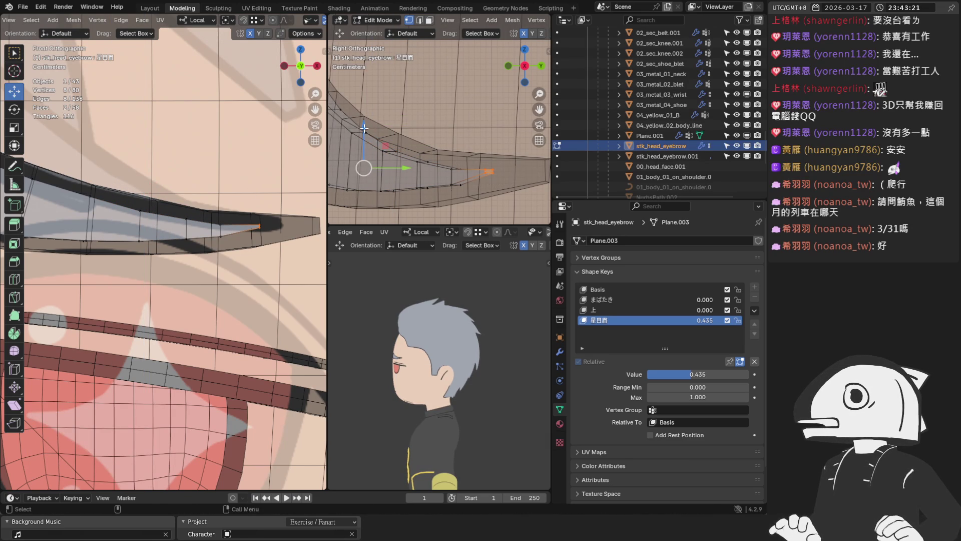
Leave edit mode and view the brow on the face with overlays hidden
{"action": "key", "text": "Tab"}
{"action": "scroll", "coordinate": [244, 206], "scroll_direction": "down", "scroll_amount": 3}
{"action": "mouse_move", "coordinate": [243, 207]}
{"action": "middle_mouse_down"}
{"action": "mouse_move", "coordinate": [214, 274]}
{"action": "mouse_move", "coordinate": [236, 131]}
{"action": "middle_mouse_up"}
{"action": "left_click", "coordinate": [243, 22]}
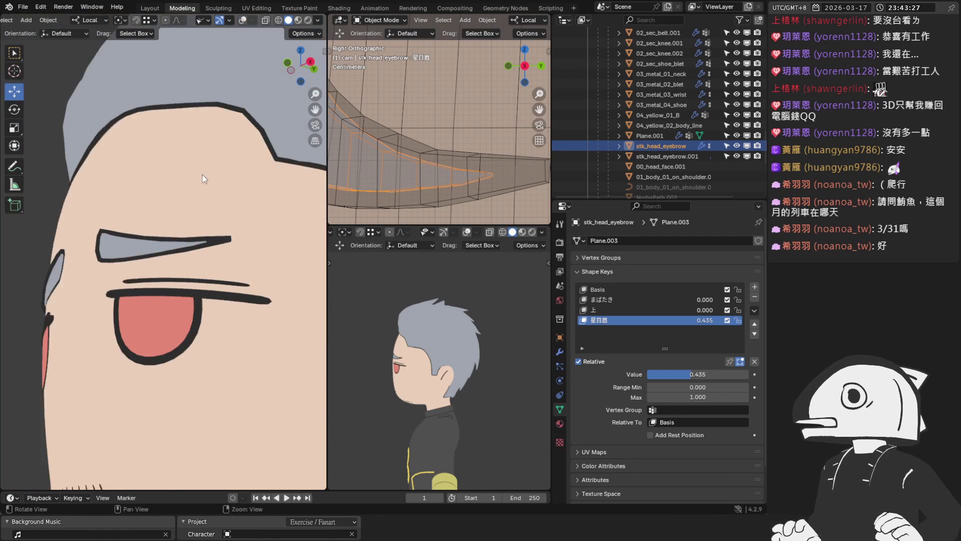
{"action": "scroll", "coordinate": [207, 164], "scroll_direction": "down", "scroll_amount": 3}
Raise 星目眉 to 1.000, restore overlays, and re-enter edit mode with a front close-up
{"action": "mouse_move", "coordinate": [698, 374]}
{"action": "left_mouse_down"}
{"action": "mouse_move", "coordinate": [654, 375]}
{"action": "mouse_move", "coordinate": [749, 374]}
{"action": "left_mouse_up"}
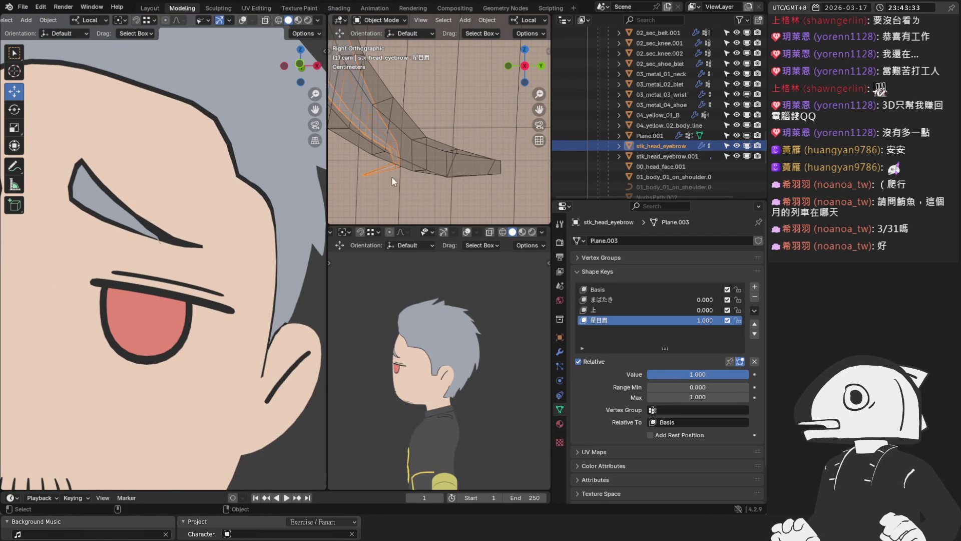
{"action": "scroll", "coordinate": [213, 211], "scroll_direction": "up", "scroll_amount": 2}
{"action": "scroll", "coordinate": [241, 135], "scroll_direction": "up", "scroll_amount": 2}
{"action": "left_click", "coordinate": [243, 22]}
{"action": "key", "text": "Tab"}
{"action": "scroll", "coordinate": [436, 172], "scroll_direction": "down", "scroll_amount": 5}
{"action": "mouse_move", "coordinate": [435, 173]}
{"action": "middle_mouse_down"}
{"action": "mouse_move", "coordinate": [406, 191]}
{"action": "mouse_move", "coordinate": [406, 159]}
{"action": "mouse_move", "coordinate": [451, 86]}
{"action": "middle_mouse_up"}
{"action": "key", "text": "KP_1"}
{"action": "scroll", "coordinate": [405, 190], "scroll_direction": "up", "scroll_amount": 3}
{"action": "scroll", "coordinate": [406, 160], "scroll_direction": "up", "scroll_amount": 5}
{"action": "scroll", "coordinate": [451, 86], "scroll_direction": "up", "scroll_amount": 3}
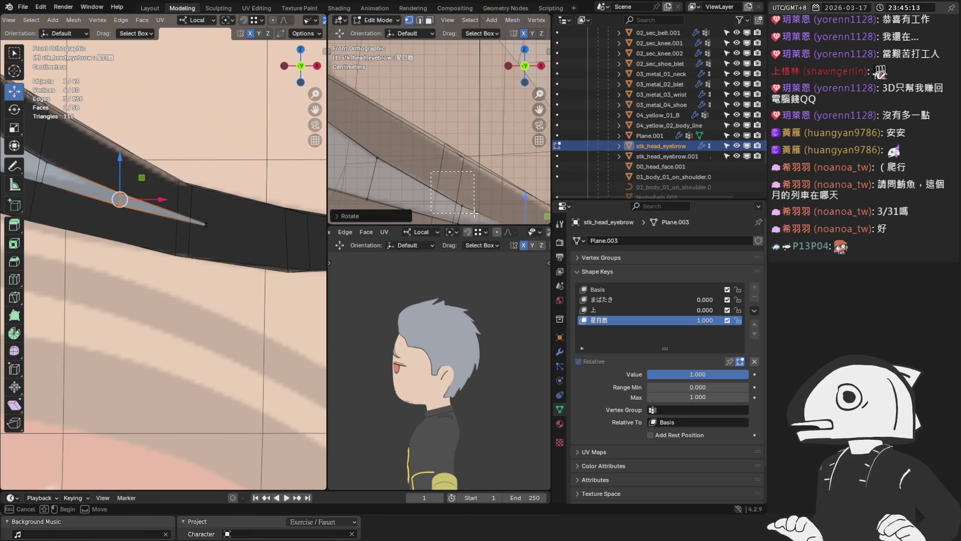
Raise a few brow vertices along Z near the tip, then check the face without overlays
{"action": "key", "text": "g"}
{"action": "key", "text": "z"}
{"action": "left_click", "coordinate": [463, 169]}
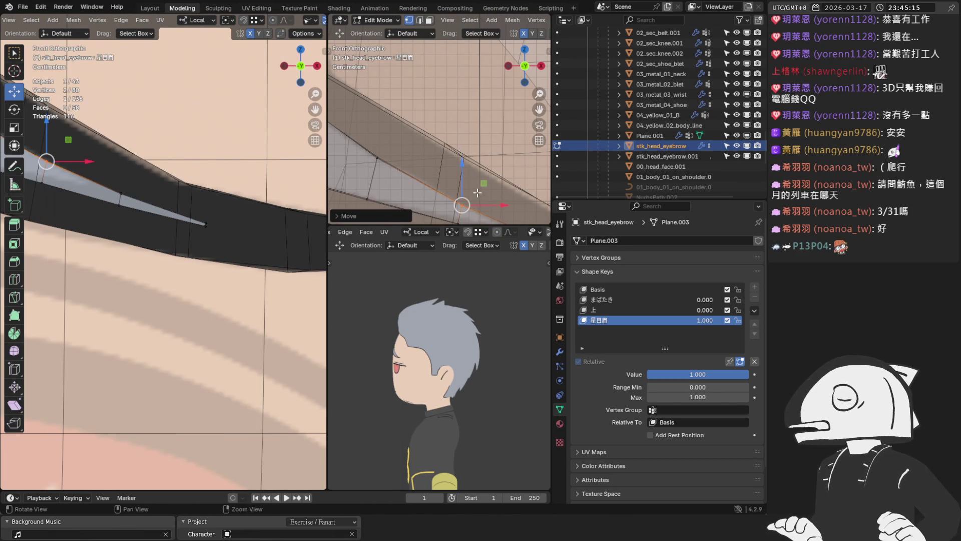
{"action": "middle_click_drag", "start_coordinate": [463, 168], "coordinate": [472, 151], "text": "shift"}
{"action": "scroll", "coordinate": [465, 150], "scroll_direction": "up", "scroll_amount": 2}
{"action": "key", "text": "g"}
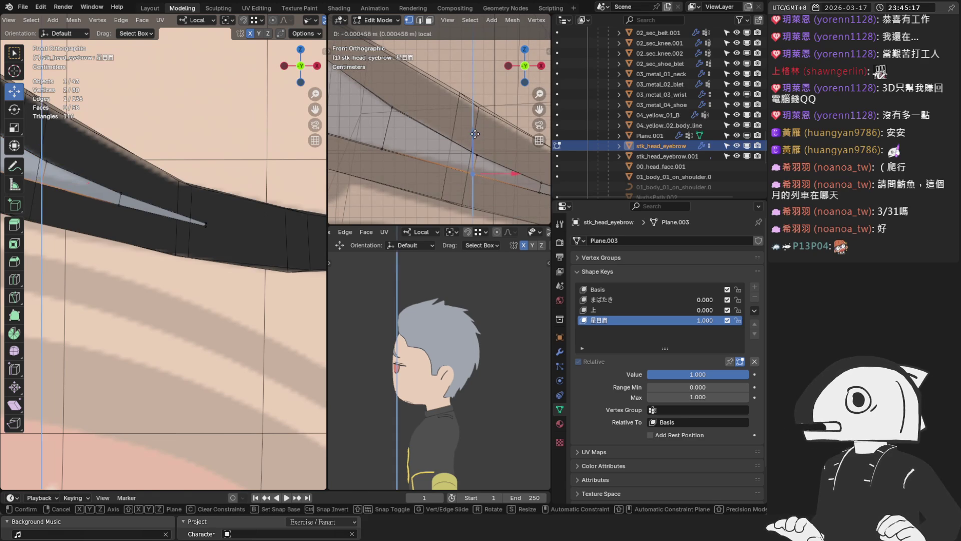
{"action": "left_click", "coordinate": [473, 135]}
{"action": "scroll", "coordinate": [150, 226], "scroll_direction": "down", "scroll_amount": 2}
{"action": "middle_click_drag", "start_coordinate": [473, 151], "coordinate": [447, 162], "text": "shift"}
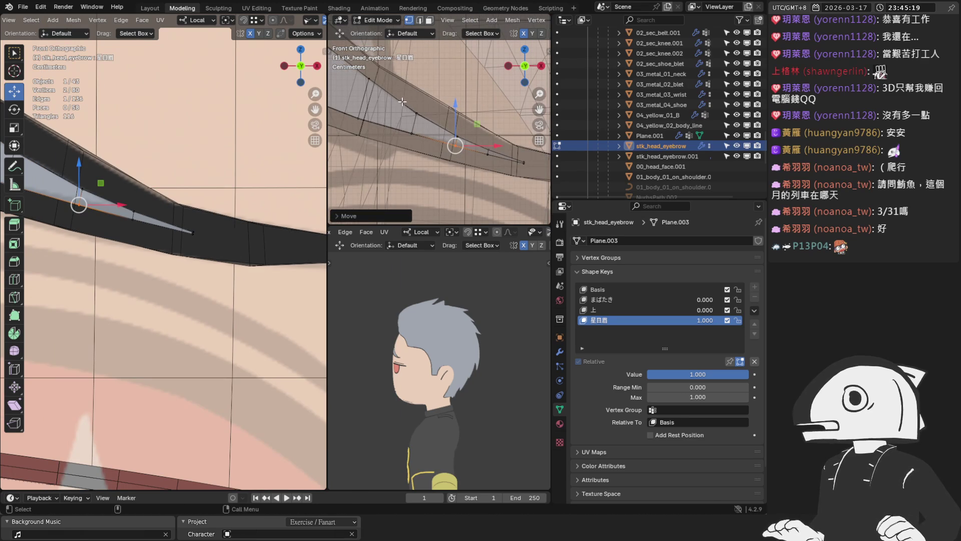
{"action": "scroll", "coordinate": [402, 102], "scroll_direction": "up", "scroll_amount": 3}
{"action": "middle_click_drag", "start_coordinate": [421, 113], "coordinate": [466, 176], "text": "shift"}
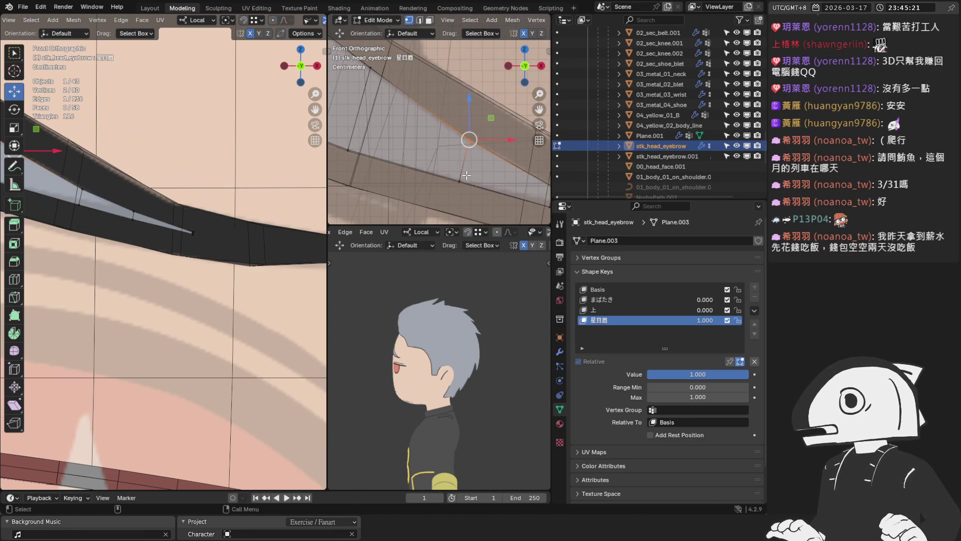
{"action": "key", "text": "g"}
{"action": "left_click", "coordinate": [458, 184]}
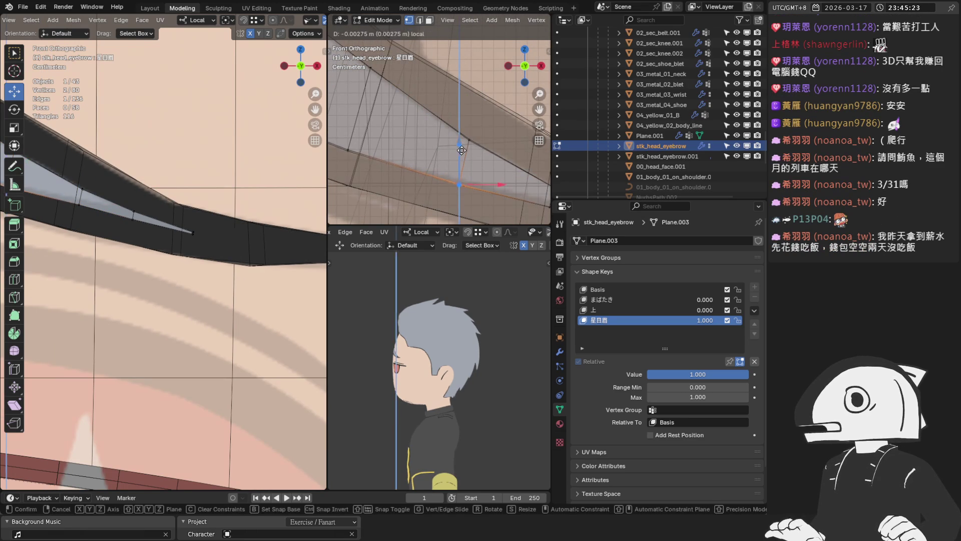
{"action": "scroll", "coordinate": [197, 178], "scroll_direction": "down", "scroll_amount": 3}
{"action": "key", "text": "Tab"}
{"action": "scroll", "coordinate": [205, 172], "scroll_direction": "down", "scroll_amount": 3}
{"action": "left_click", "coordinate": [247, 28]}
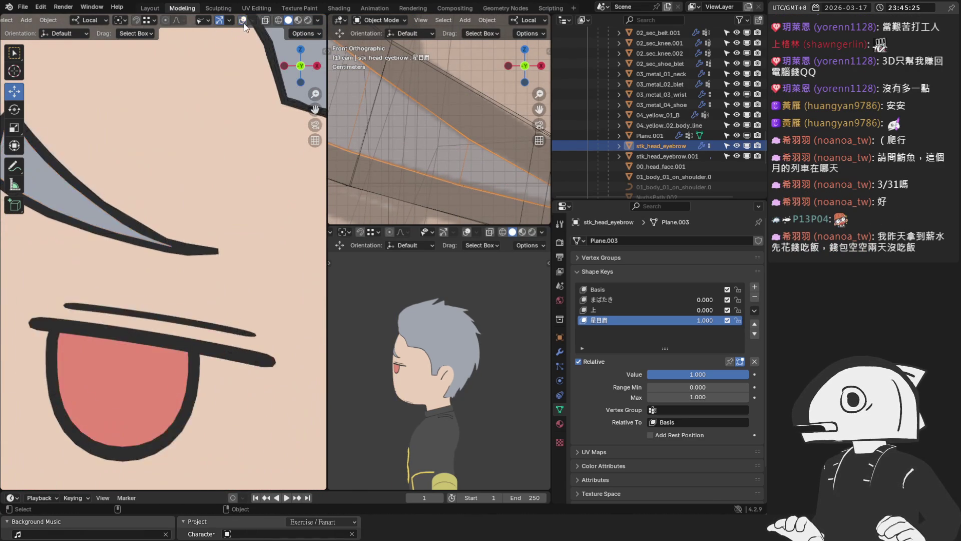
{"action": "scroll", "coordinate": [124, 151], "scroll_direction": "up", "scroll_amount": 2}
{"action": "scroll", "coordinate": [124, 150], "scroll_direction": "up", "scroll_amount": 2}
{"action": "scroll", "coordinate": [204, 177], "scroll_direction": "up", "scroll_amount": 3}
Re-enter edit mode and adjust the heights of the corner and neighbouring brow vertices
{"action": "mouse_move", "coordinate": [440, 113]}
{"action": "middle_mouse_down", "text": "shift"}
{"action": "mouse_move", "coordinate": [397, 170]}
{"action": "mouse_move", "coordinate": [406, 187]}
{"action": "middle_mouse_up", "text": "shift"}
{"action": "scroll", "coordinate": [395, 166], "scroll_direction": "up", "scroll_amount": 2}
{"action": "key", "text": "Tab"}
{"action": "scroll", "coordinate": [431, 175], "scroll_direction": "down", "scroll_amount": 1}
{"action": "left_click", "coordinate": [400, 192]}
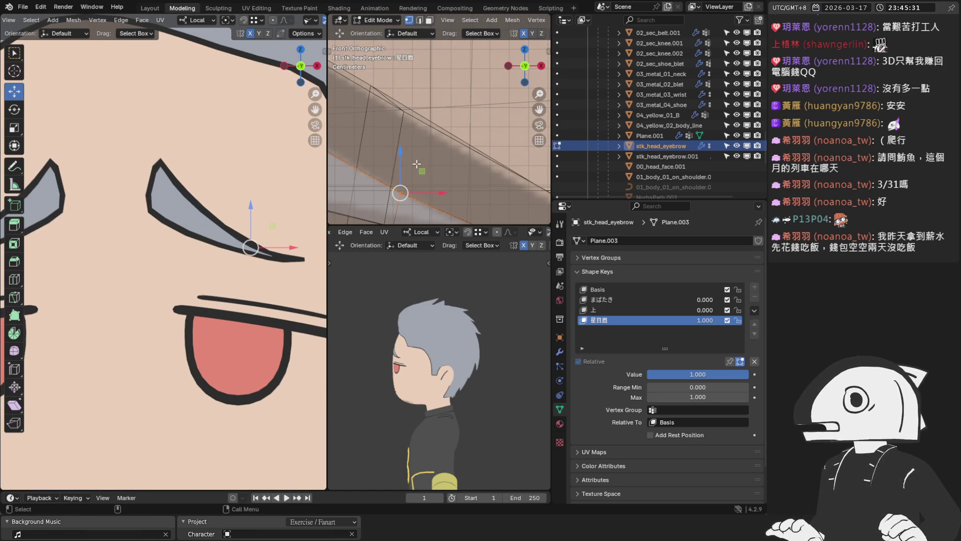
{"action": "left_click_drag", "start_coordinate": [399, 151], "coordinate": [420, 140]}
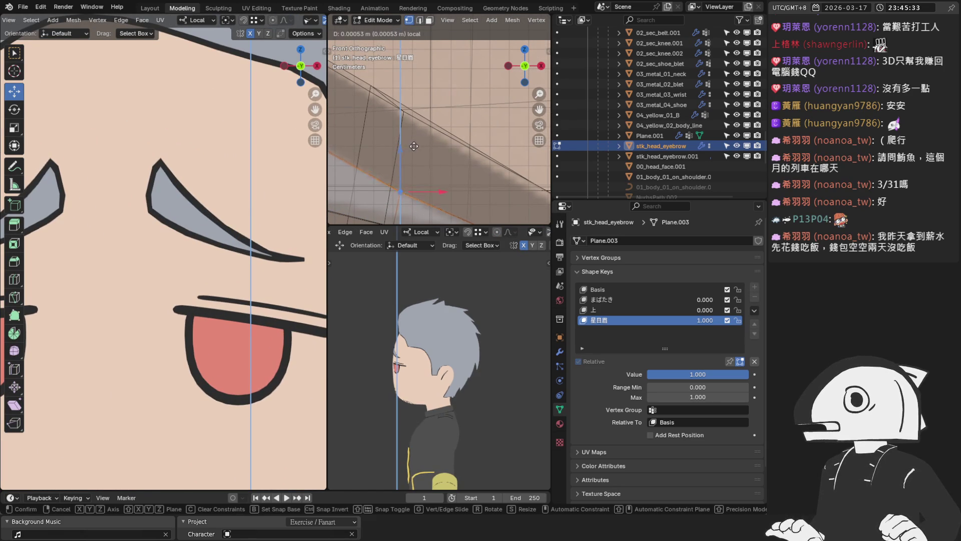
{"action": "left_click", "coordinate": [420, 141]}
{"action": "scroll", "coordinate": [450, 166], "scroll_direction": "down", "scroll_amount": 3}
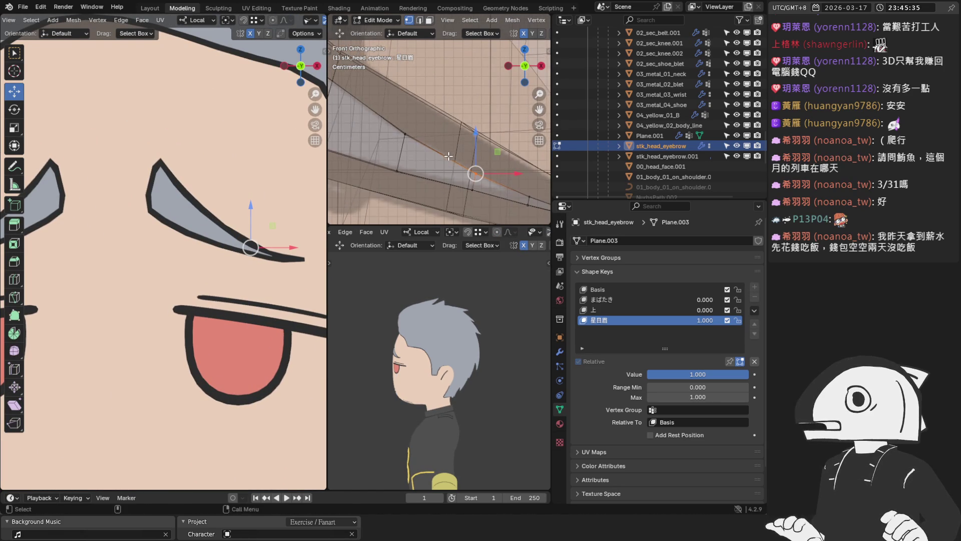
{"action": "middle_click_drag", "start_coordinate": [500, 182], "coordinate": [421, 143], "text": "shift"}
{"action": "left_click", "coordinate": [385, 128]}
{"action": "left_click_drag", "start_coordinate": [384, 112], "coordinate": [388, 99]}
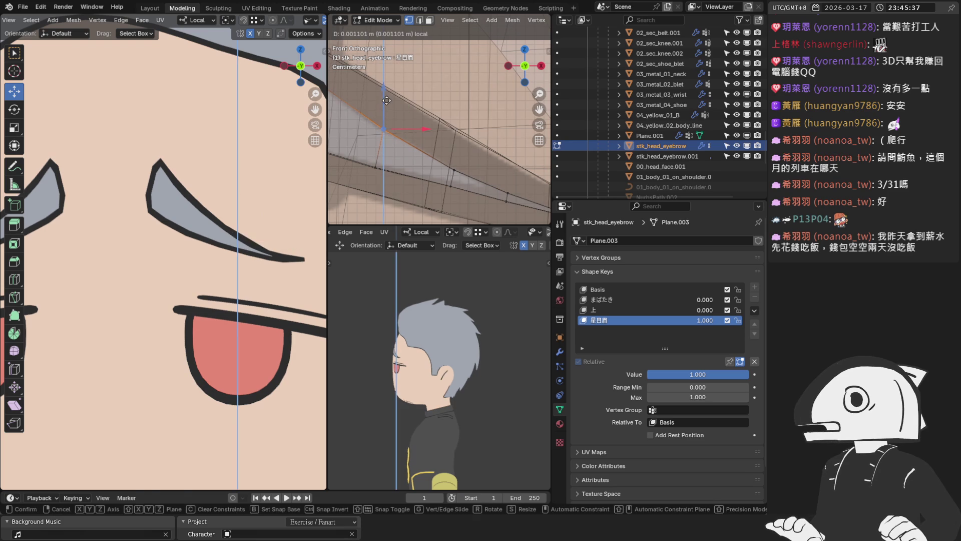
{"action": "left_click", "coordinate": [387, 100]}
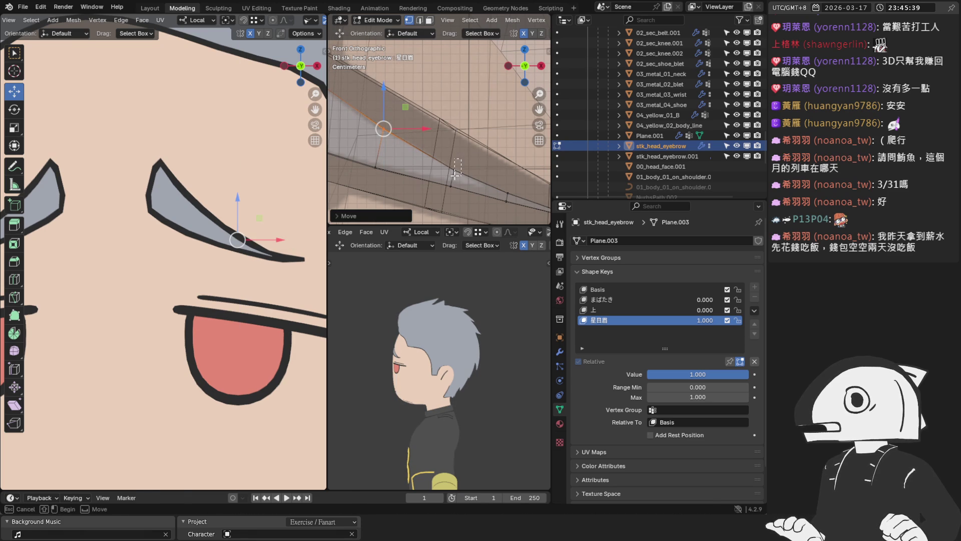
{"action": "left_click", "coordinate": [453, 171]}
{"action": "left_click_drag", "start_coordinate": [454, 131], "coordinate": [451, 147]}
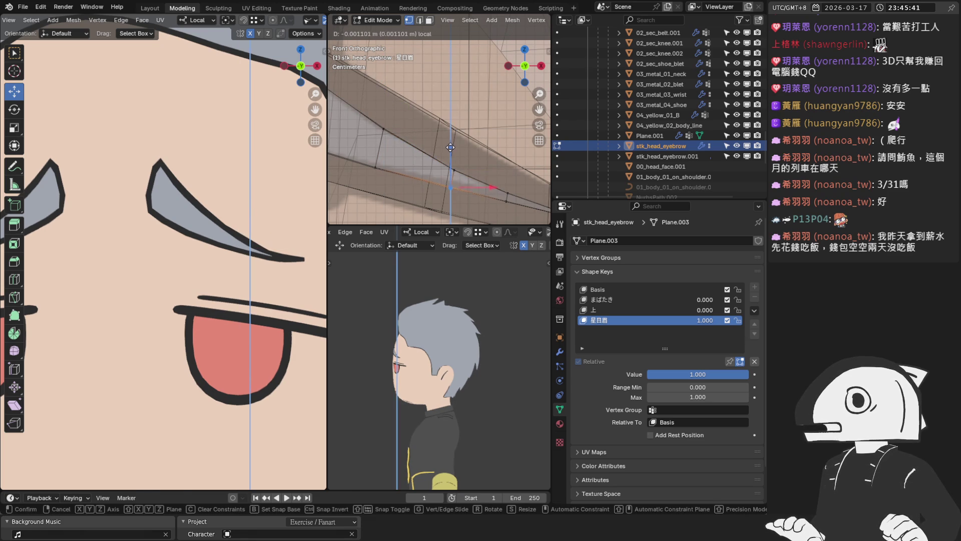
{"action": "left_click", "coordinate": [451, 149]}
{"action": "left_click_drag", "start_coordinate": [451, 150], "coordinate": [454, 135]}
{"action": "left_click", "coordinate": [454, 135]}
Raise two more vertices and a brow edge, then leave edit mode to see the whole head
{"action": "left_click", "coordinate": [384, 128]}
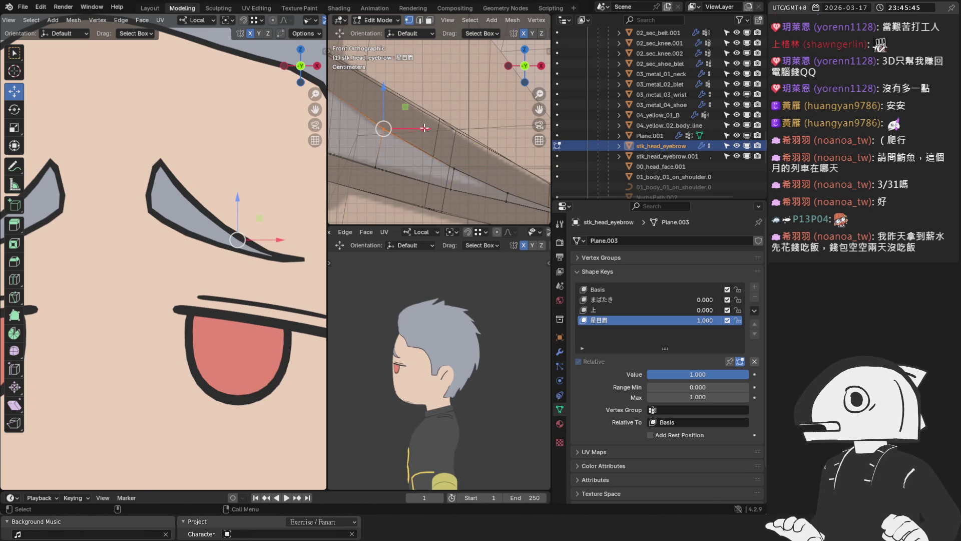
{"action": "scroll", "coordinate": [454, 152], "scroll_direction": "up", "scroll_amount": 2}
{"action": "mouse_move", "coordinate": [448, 135]}
{"action": "left_mouse_down"}
{"action": "mouse_move", "coordinate": [448, 117]}
{"action": "mouse_move", "coordinate": [407, 96]}
{"action": "left_mouse_up"}
{"action": "left_click", "coordinate": [405, 111]}
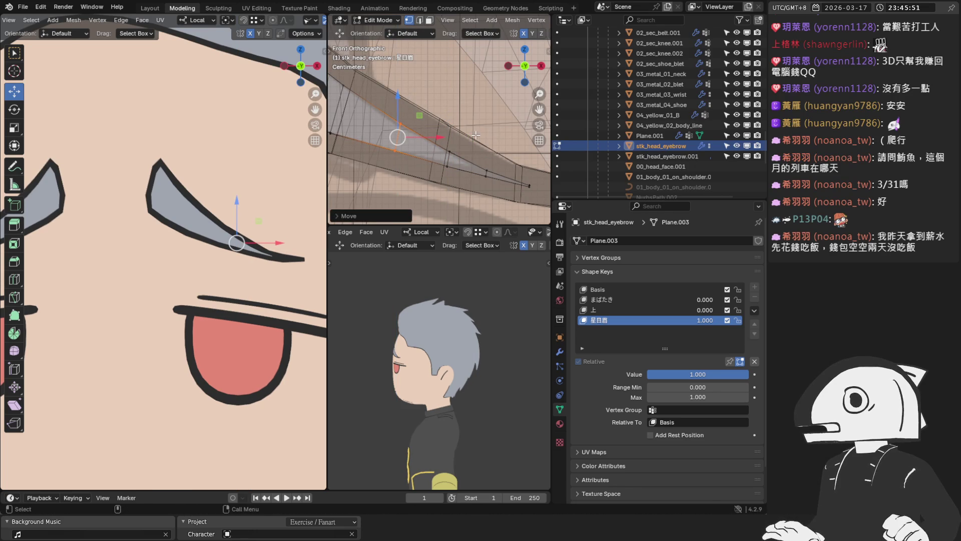
{"action": "scroll", "coordinate": [507, 158], "scroll_direction": "up", "scroll_amount": 3}
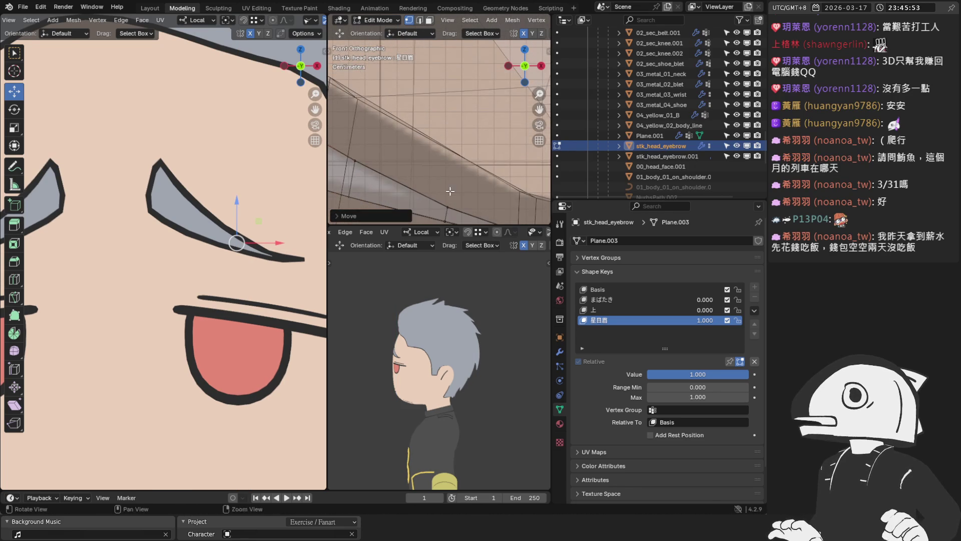
{"action": "middle_click_drag", "start_coordinate": [481, 90], "coordinate": [417, 113], "text": "shift"}
{"action": "left_click", "coordinate": [399, 117]}
{"action": "left_click_drag", "start_coordinate": [388, 102], "coordinate": [388, 89]}
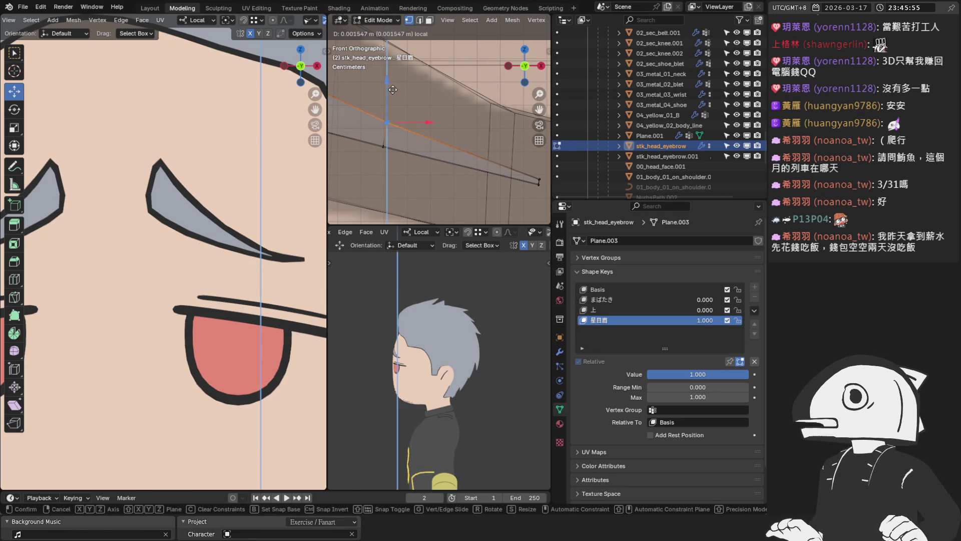
{"action": "key", "text": "Tab"}
{"action": "scroll", "coordinate": [255, 154], "scroll_direction": "down", "scroll_amount": 5}
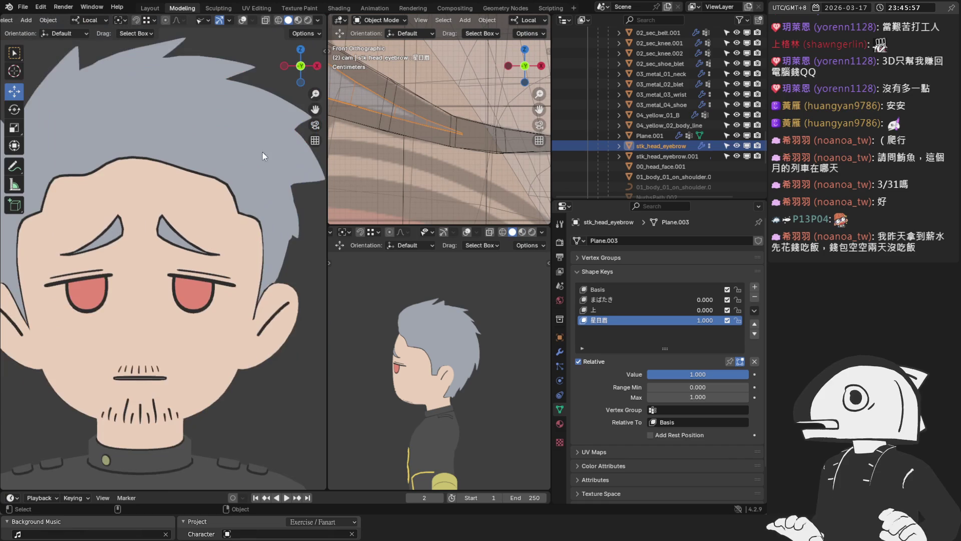
{"action": "scroll", "coordinate": [246, 164], "scroll_direction": "down", "scroll_amount": 2}
Drag the 星目眉 value back to 0 and widen the side viewports
{"action": "mouse_move", "coordinate": [726, 374]}
{"action": "left_mouse_down"}
{"action": "mouse_move", "coordinate": [658, 375]}
{"action": "mouse_move", "coordinate": [744, 374]}
{"action": "mouse_move", "coordinate": [648, 374]}
{"action": "left_mouse_up"}
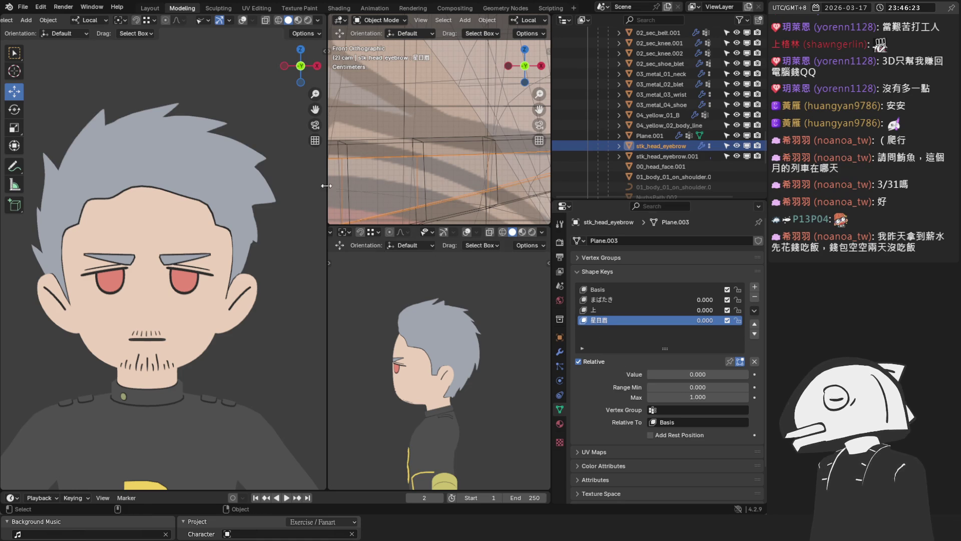
{"action": "left_click_drag", "start_coordinate": [326, 161], "coordinate": [299, 160]}
{"action": "scroll", "coordinate": [447, 186], "scroll_direction": "down", "scroll_amount": 3}
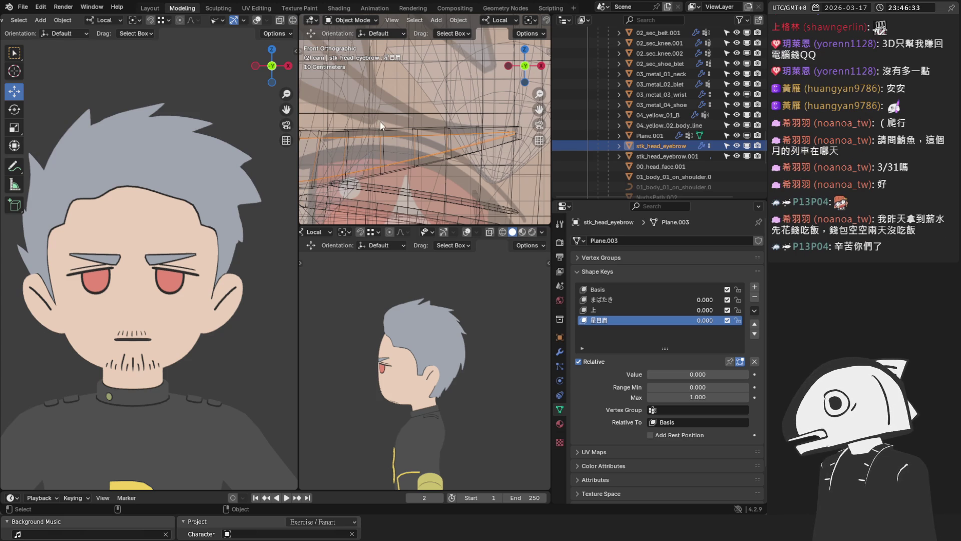
{"action": "scroll", "coordinate": [518, 173], "scroll_direction": "up", "scroll_amount": 3}
{"action": "scroll", "coordinate": [444, 20], "scroll_direction": "down", "scroll_amount": 3}
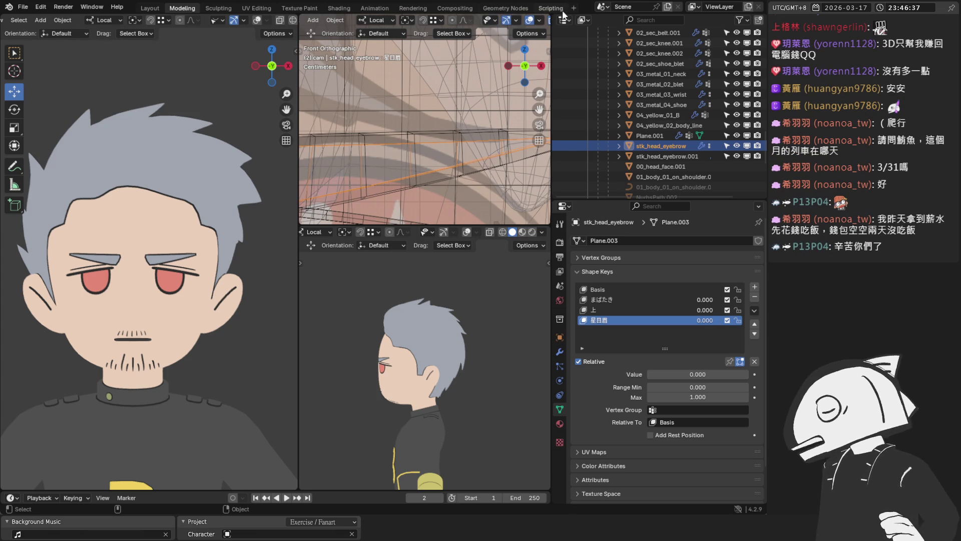
Turn off X-Ray in the close-up, then scrub the 星目眉 value and leave it near 0.495
{"action": "left_click", "coordinate": [532, 21]}
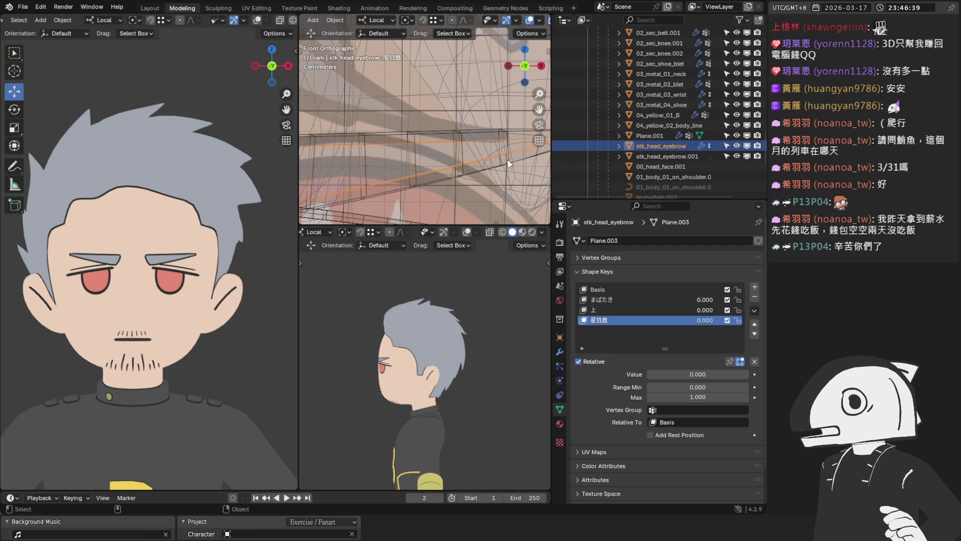
{"action": "scroll", "coordinate": [501, 21], "scroll_direction": "down", "scroll_amount": 2}
{"action": "left_click", "coordinate": [512, 21]}
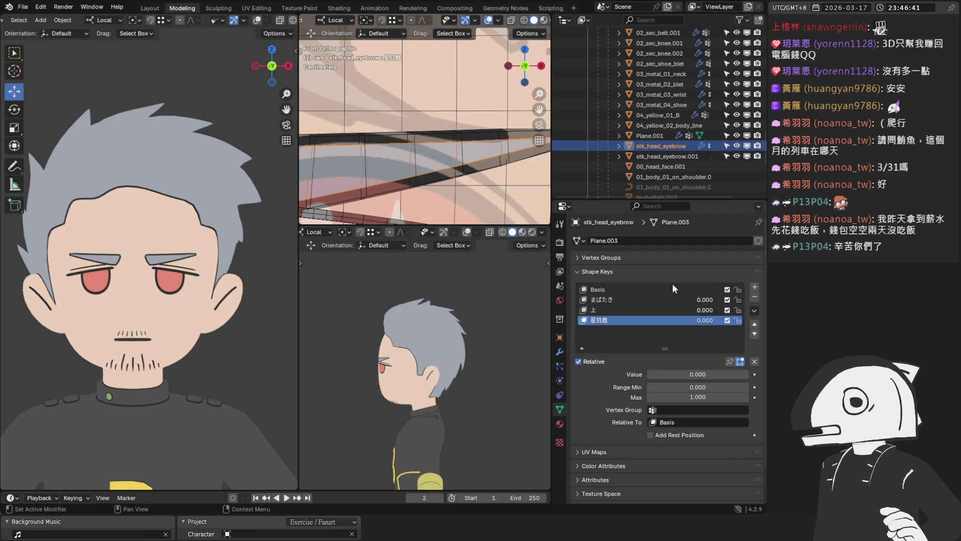
{"action": "scroll", "coordinate": [440, 154], "scroll_direction": "down", "scroll_amount": 4}
{"action": "scroll", "coordinate": [440, 154], "scroll_direction": "down", "scroll_amount": 3}
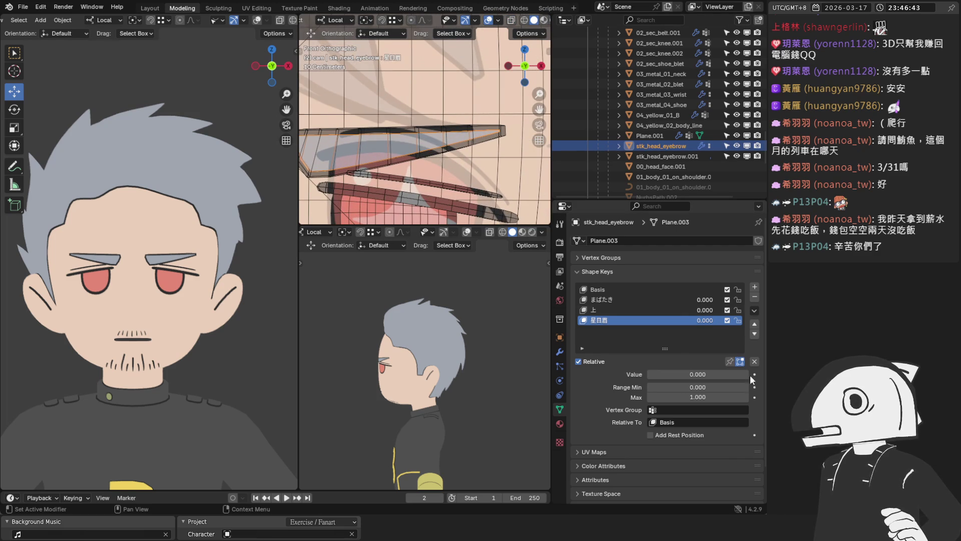
{"action": "mouse_move", "coordinate": [651, 374]}
{"action": "left_mouse_down"}
{"action": "mouse_move", "coordinate": [747, 374]}
{"action": "mouse_move", "coordinate": [647, 374]}
{"action": "left_mouse_up"}
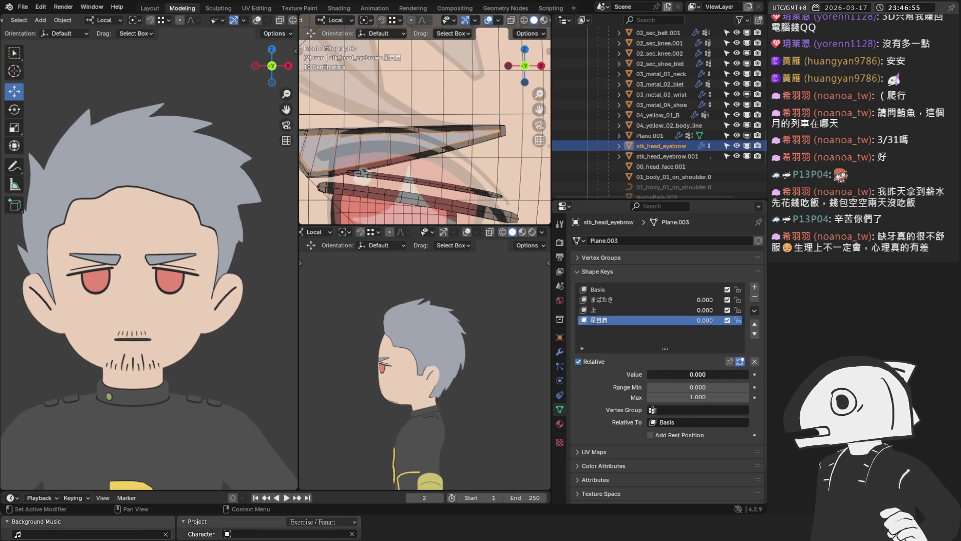
{"action": "mouse_move", "coordinate": [647, 373]}
{"action": "left_mouse_down"}
{"action": "mouse_move", "coordinate": [747, 374]}
{"action": "mouse_move", "coordinate": [648, 374]}
{"action": "left_mouse_up"}
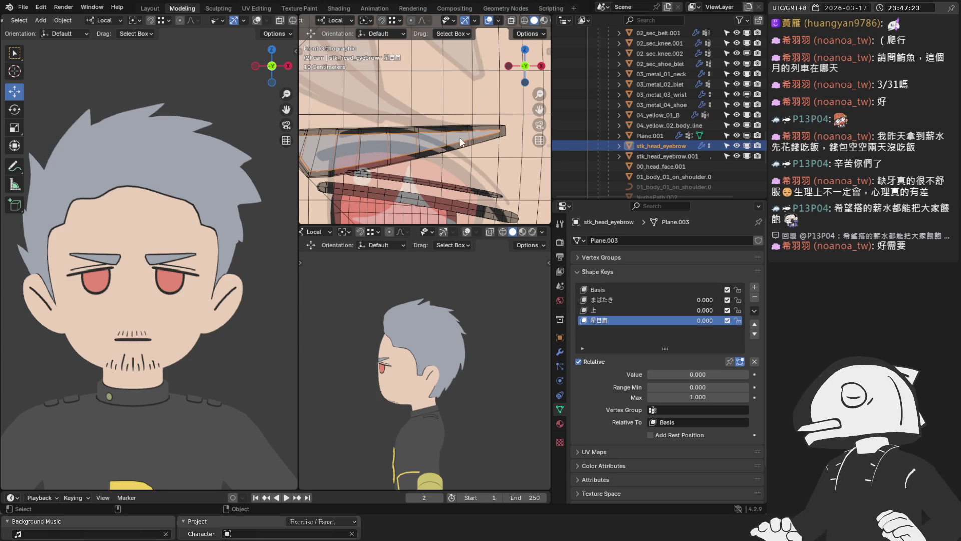
{"action": "left_click_drag", "start_coordinate": [697, 374], "coordinate": [698, 375]}
{"action": "mouse_move", "coordinate": [706, 374]}
{"action": "left_mouse_down"}
{"action": "mouse_move", "coordinate": [672, 374]}
{"action": "mouse_move", "coordinate": [747, 374]}
{"action": "mouse_move", "coordinate": [649, 375]}
{"action": "mouse_move", "coordinate": [720, 384]}
{"action": "left_mouse_up"}
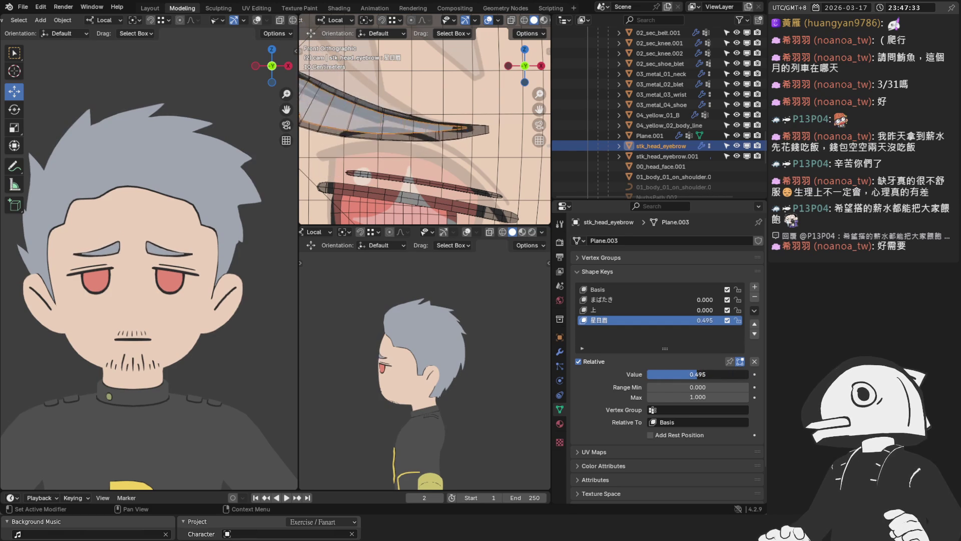
Set 星目眉 to 0.410 and orbit the close-up to view the brow at an angle
{"action": "left_click_drag", "start_coordinate": [661, 375], "coordinate": [689, 374]}
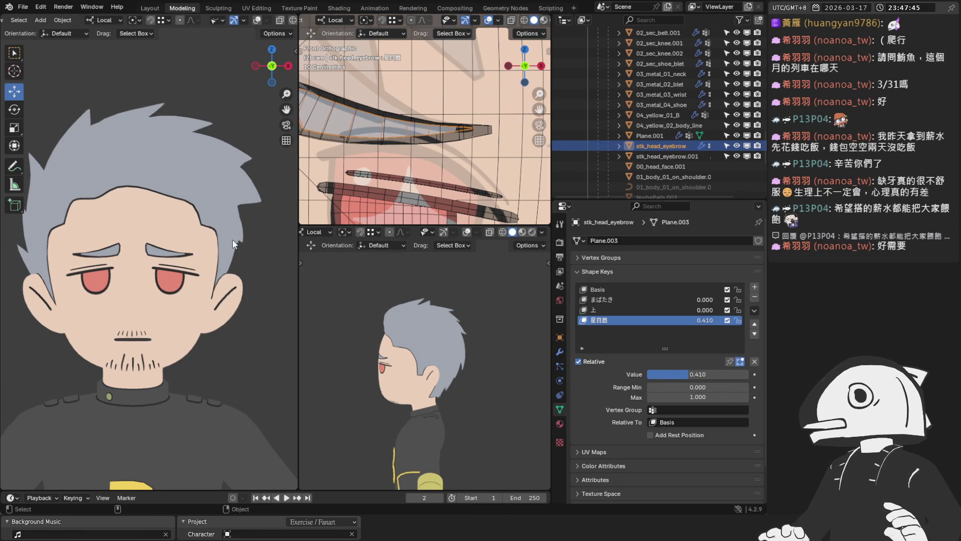
{"action": "scroll", "coordinate": [150, 256], "scroll_direction": "up", "scroll_amount": 4}
{"action": "scroll", "coordinate": [481, 151], "scroll_direction": "up", "scroll_amount": 3}
{"action": "scroll", "coordinate": [480, 150], "scroll_direction": "up", "scroll_amount": 2}
{"action": "scroll", "coordinate": [187, 221], "scroll_direction": "up", "scroll_amount": 5}
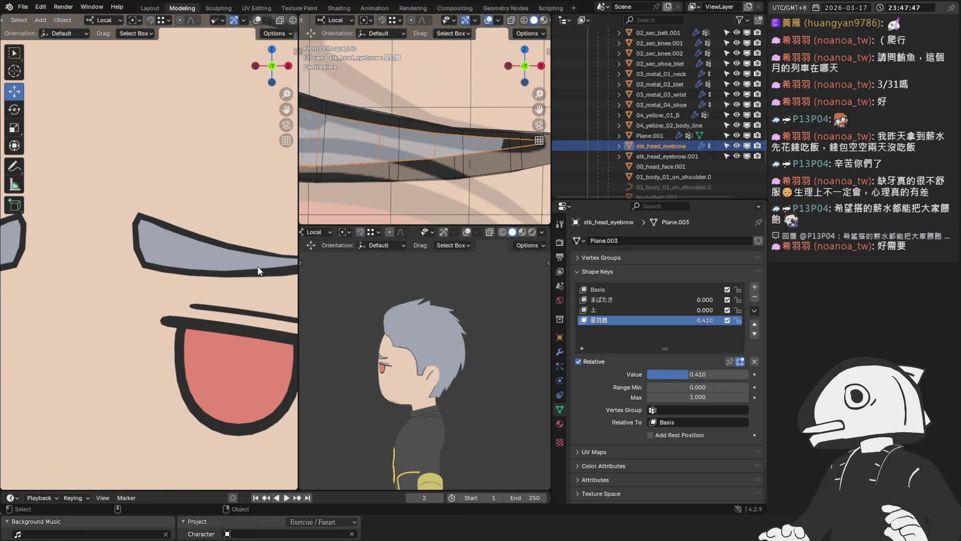
{"action": "mouse_move", "coordinate": [500, 163]}
{"action": "middle_mouse_down"}
{"action": "mouse_move", "coordinate": [351, 172]}
{"action": "mouse_move", "coordinate": [508, 130]}
{"action": "middle_mouse_up"}
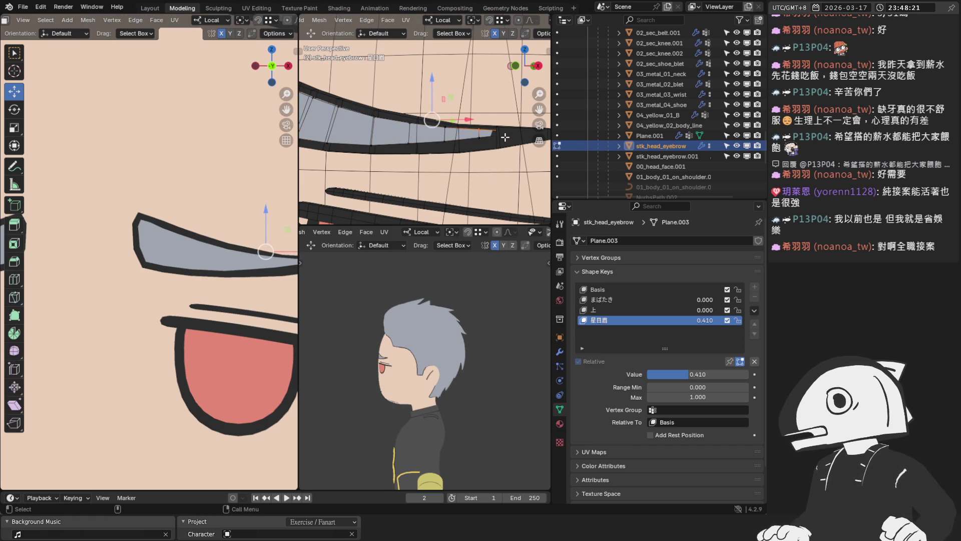
{"action": "scroll", "coordinate": [496, 148], "scroll_direction": "down", "scroll_amount": 4}
{"action": "scroll", "coordinate": [507, 142], "scroll_direction": "down", "scroll_amount": 3}
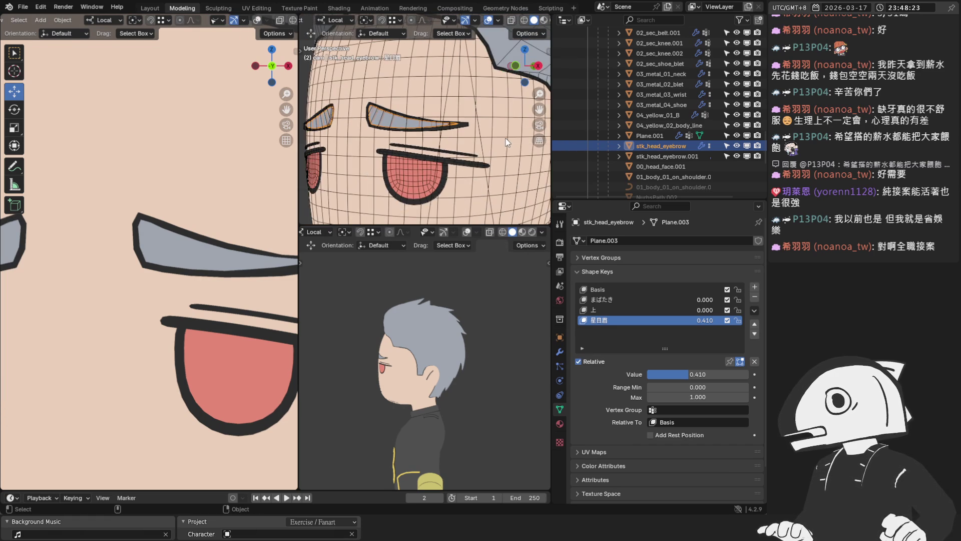
{"action": "scroll", "coordinate": [496, 141], "scroll_direction": "up", "scroll_amount": 3}
{"action": "scroll", "coordinate": [491, 138], "scroll_direction": "up", "scroll_amount": 1}
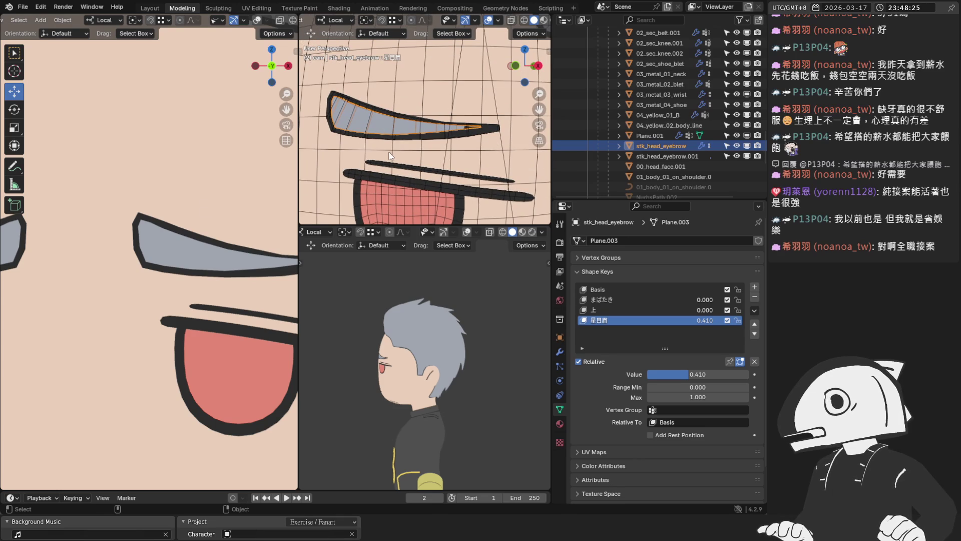
Save the project, switch to front view, and scrub the 星目眉 shape key value to compare shapes
{"action": "left_click_drag", "start_coordinate": [299, 178], "coordinate": [263, 173]}
{"action": "key", "text": "ctrl+s"}
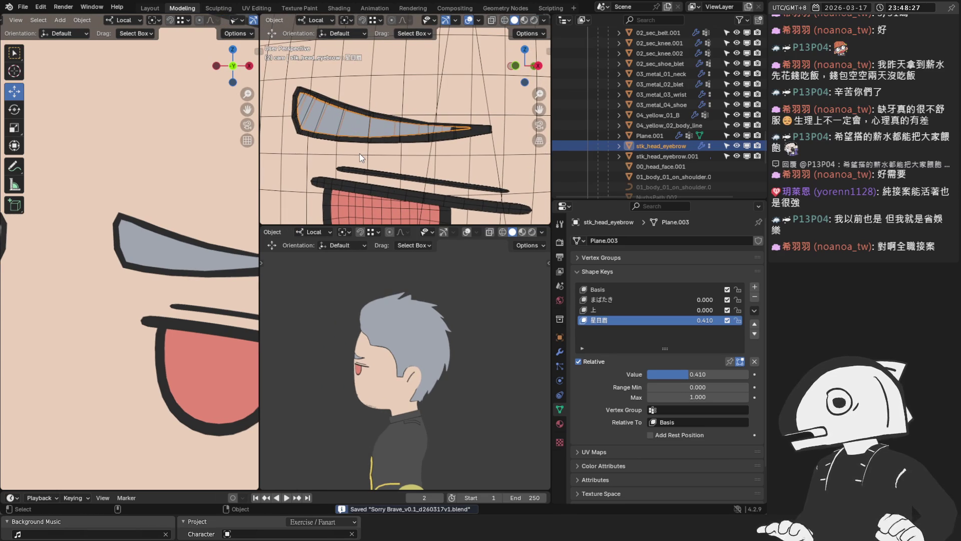
{"action": "key", "text": "KP_1"}
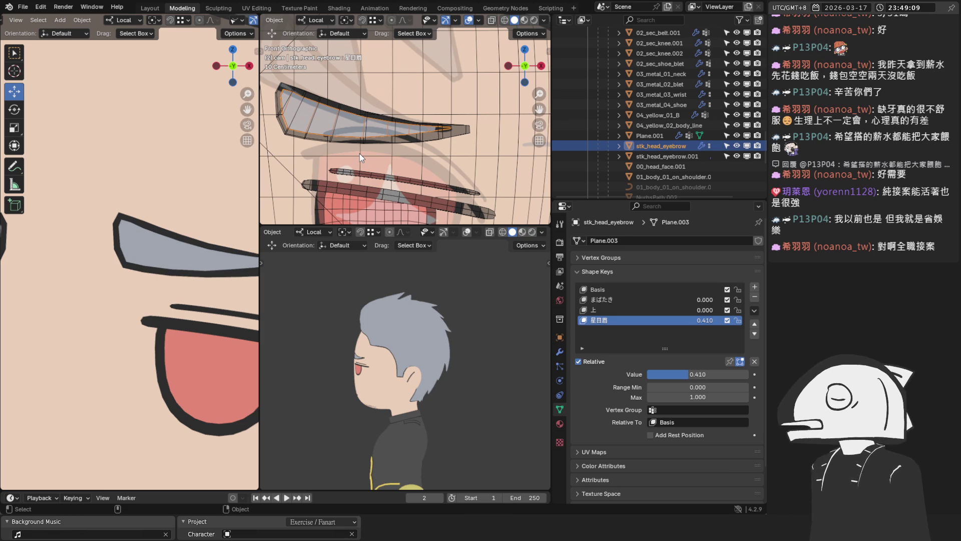
{"action": "scroll", "coordinate": [360, 154], "scroll_direction": "up", "scroll_amount": 2}
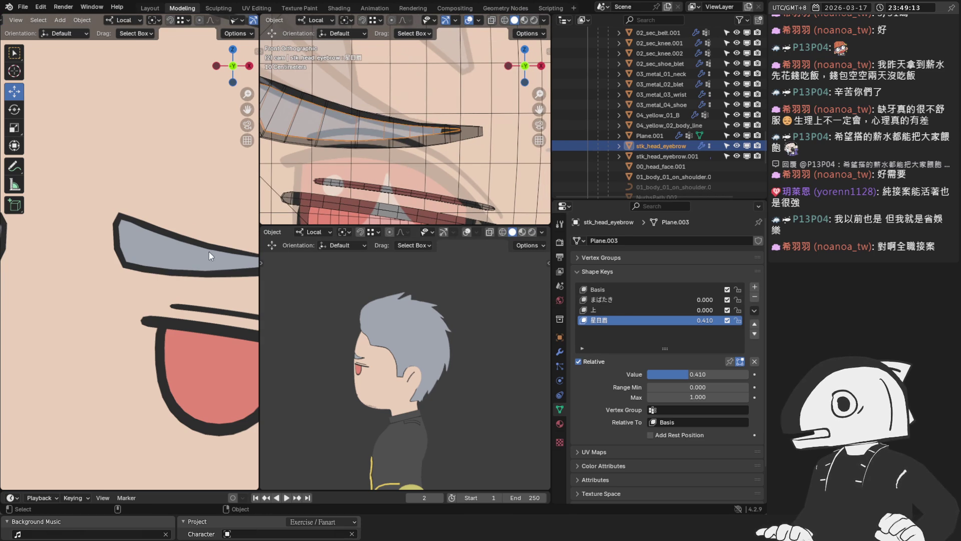
{"action": "mouse_move", "coordinate": [698, 375]}
{"action": "left_mouse_down"}
{"action": "mouse_move", "coordinate": [647, 374]}
{"action": "mouse_move", "coordinate": [718, 374]}
{"action": "mouse_move", "coordinate": [647, 374]}
{"action": "left_mouse_up"}
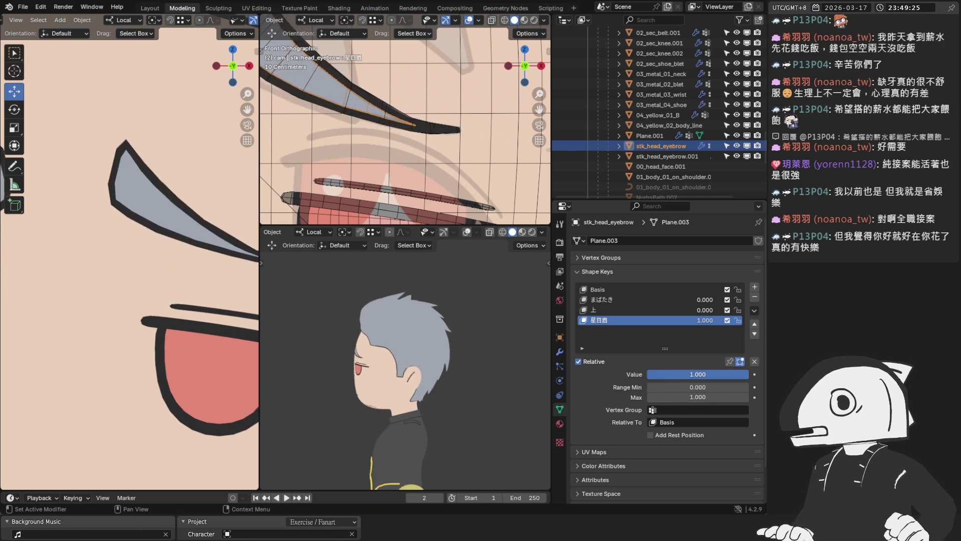
Sweep the 星目眉 value, set it to exactly 1.000, and enter Edit Mode on the eyebrow mesh
{"action": "left_click_drag", "start_coordinate": [648, 374], "coordinate": [642, 373]}
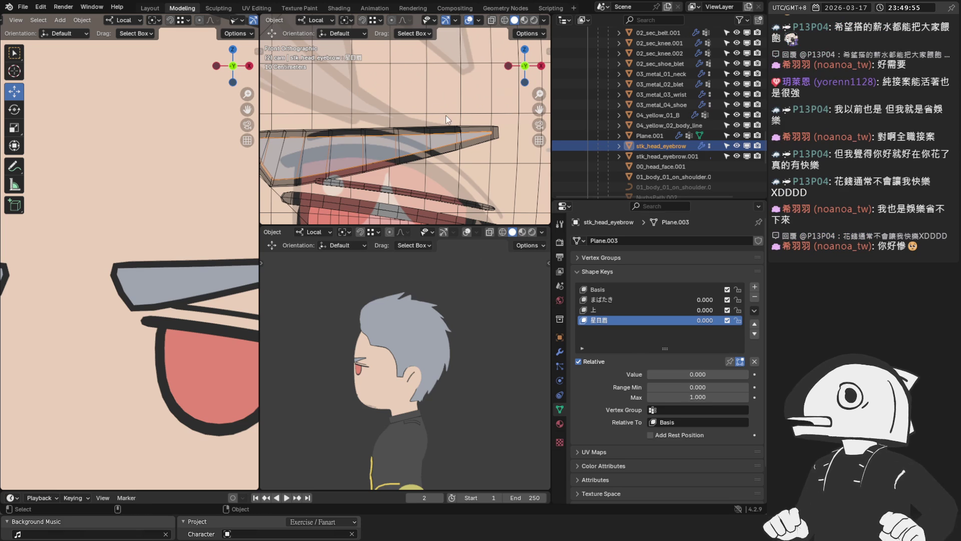
{"action": "scroll", "coordinate": [438, 105], "scroll_direction": "down", "scroll_amount": 1}
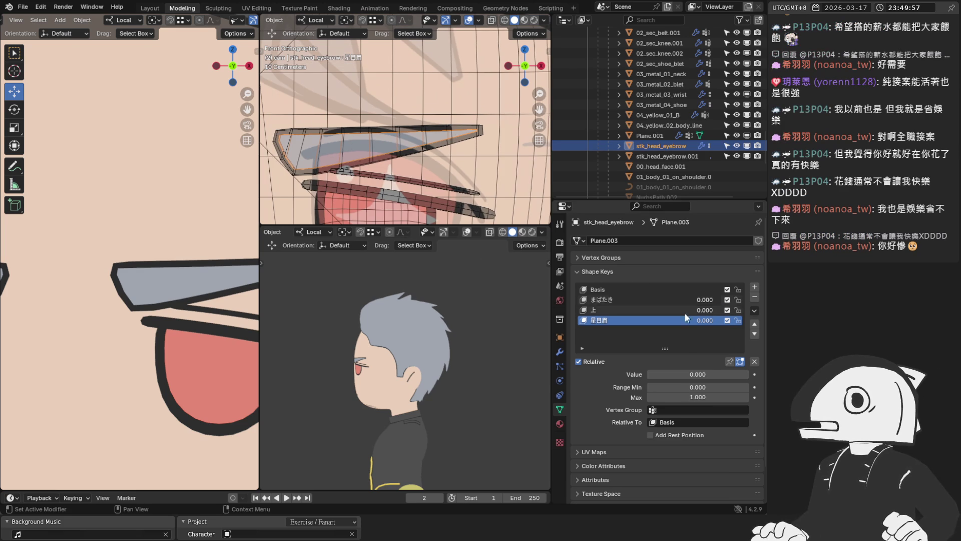
{"action": "mouse_move", "coordinate": [703, 373]}
{"action": "left_mouse_down"}
{"action": "mouse_move", "coordinate": [748, 373]}
{"action": "mouse_move", "coordinate": [647, 374]}
{"action": "mouse_move", "coordinate": [748, 373]}
{"action": "left_mouse_up"}
{"action": "double_click", "coordinate": [697, 374]}
{"action": "type", "text": "0.450"}
{"action": "scroll", "coordinate": [414, 156], "scroll_direction": "up", "scroll_amount": 2}
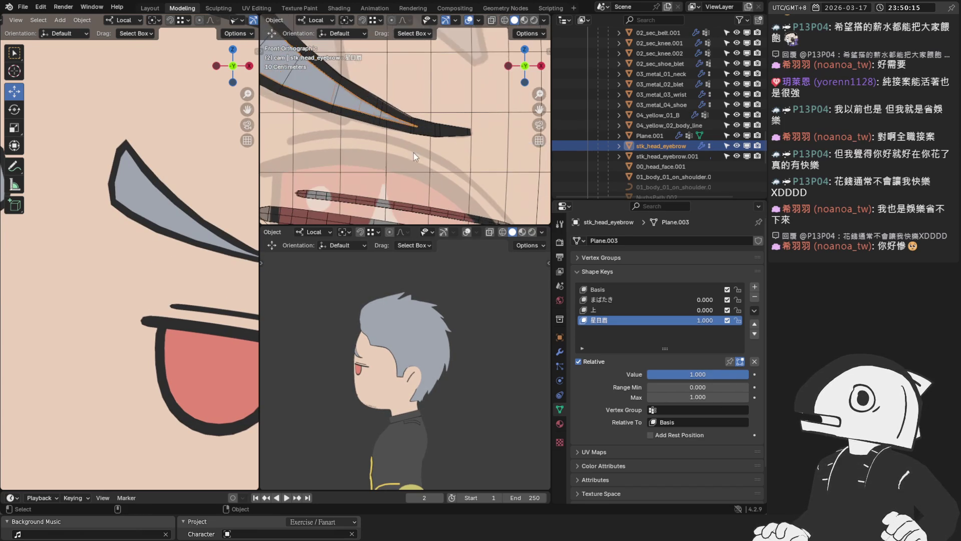
{"action": "key", "text": "Tab"}
{"action": "scroll", "coordinate": [368, 113], "scroll_direction": "up", "scroll_amount": 2}
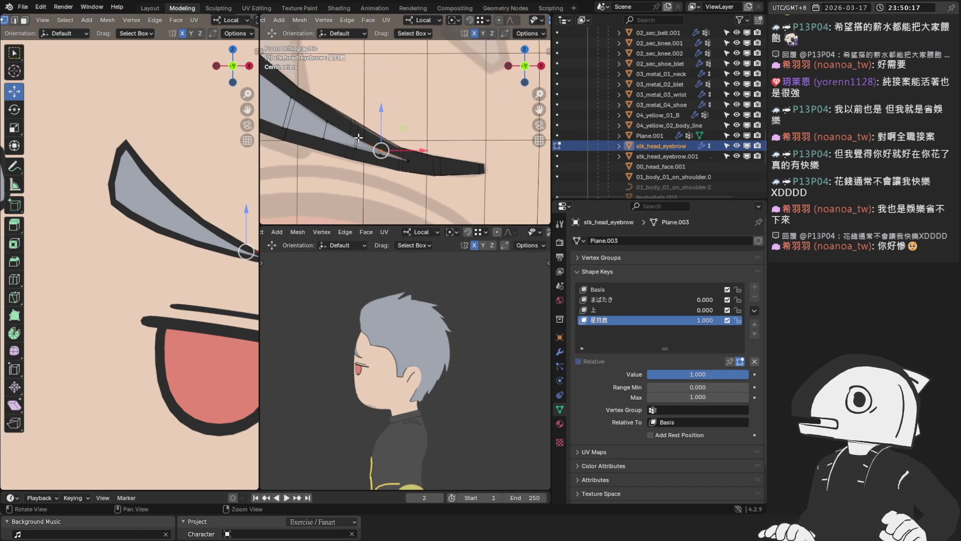
Move and shrink the eyebrow tip vertices within the 星目眉 shape, checking in wireframe and solid views
{"action": "left_click_drag", "start_coordinate": [315, 120], "coordinate": [443, 187]}
{"action": "key", "text": "g"}
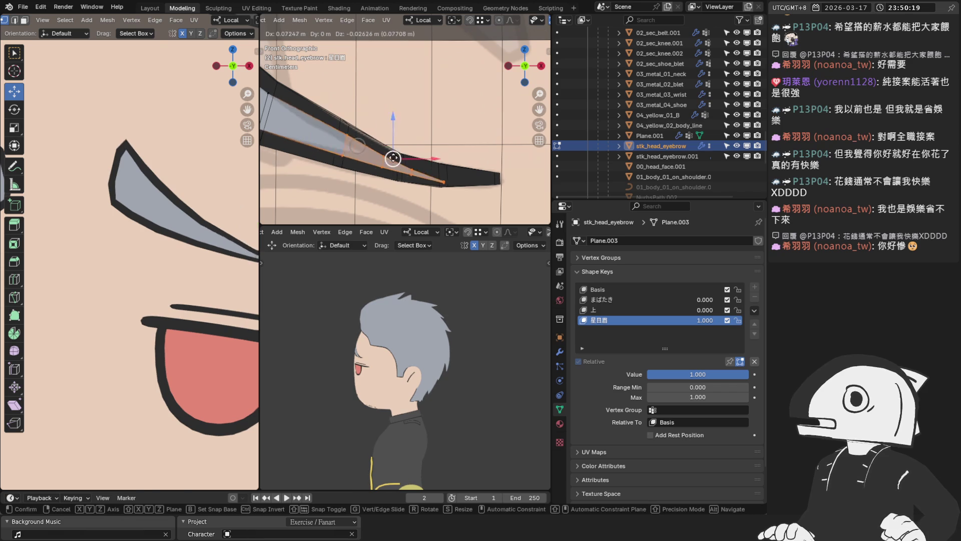
{"action": "left_click", "coordinate": [391, 159]}
{"action": "scroll", "coordinate": [331, 150], "scroll_direction": "up", "scroll_amount": 1}
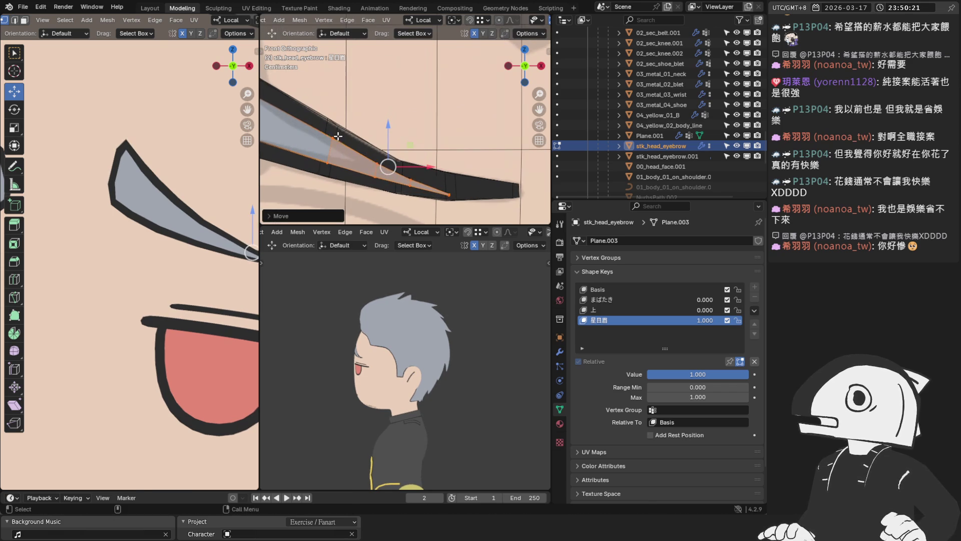
{"action": "scroll", "coordinate": [478, 21], "scroll_direction": "down", "scroll_amount": 3}
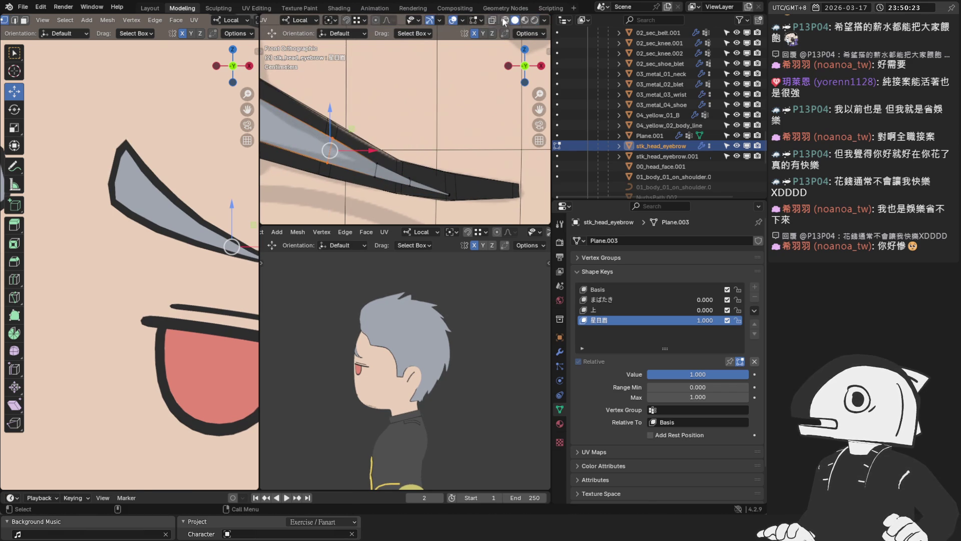
{"action": "left_click", "coordinate": [505, 20]}
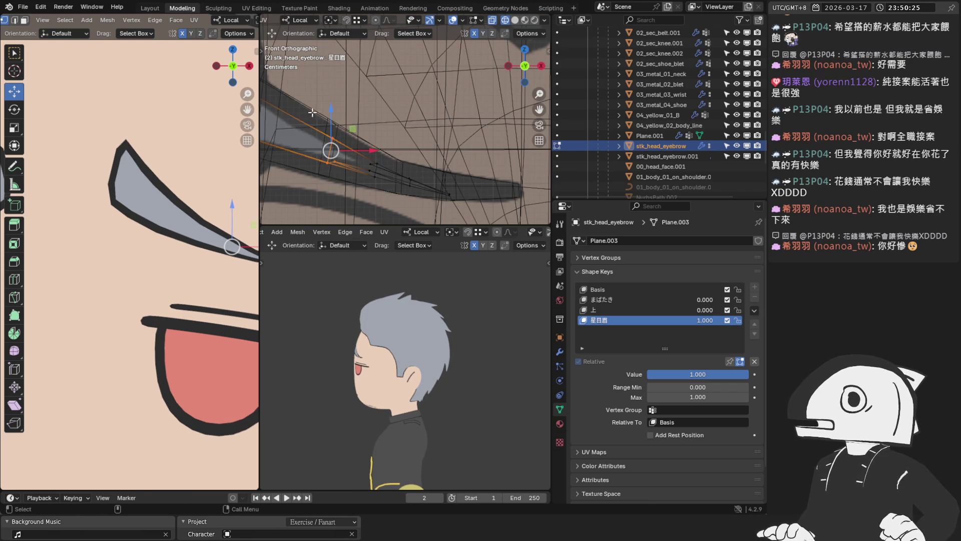
{"action": "scroll", "coordinate": [379, 186], "scroll_direction": "down", "scroll_amount": 1}
{"action": "key", "text": "s"}
{"action": "left_click", "coordinate": [354, 171]}
{"action": "scroll", "coordinate": [354, 171], "scroll_direction": "up", "scroll_amount": 2}
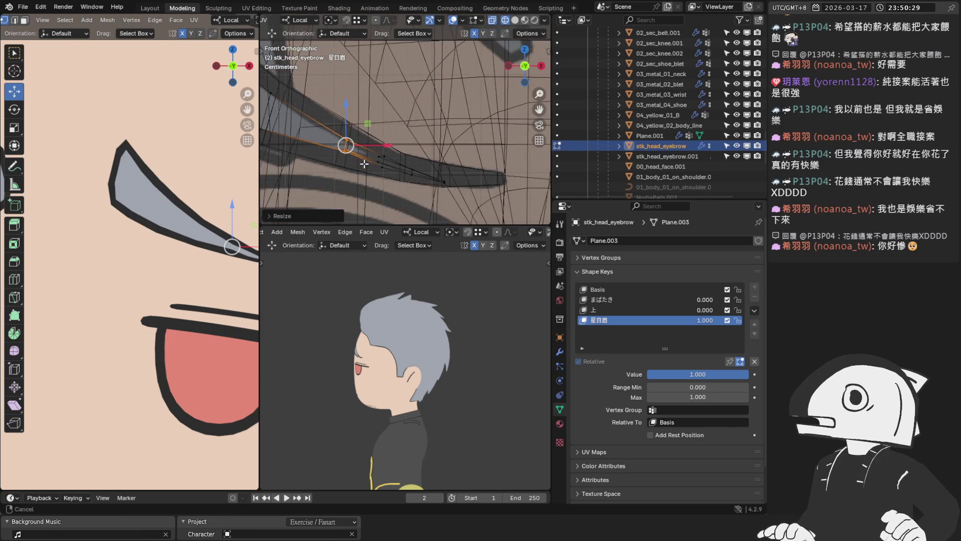
{"action": "middle_click_drag", "start_coordinate": [354, 172], "coordinate": [436, 132], "text": "shift"}
{"action": "left_click", "coordinate": [492, 20]}
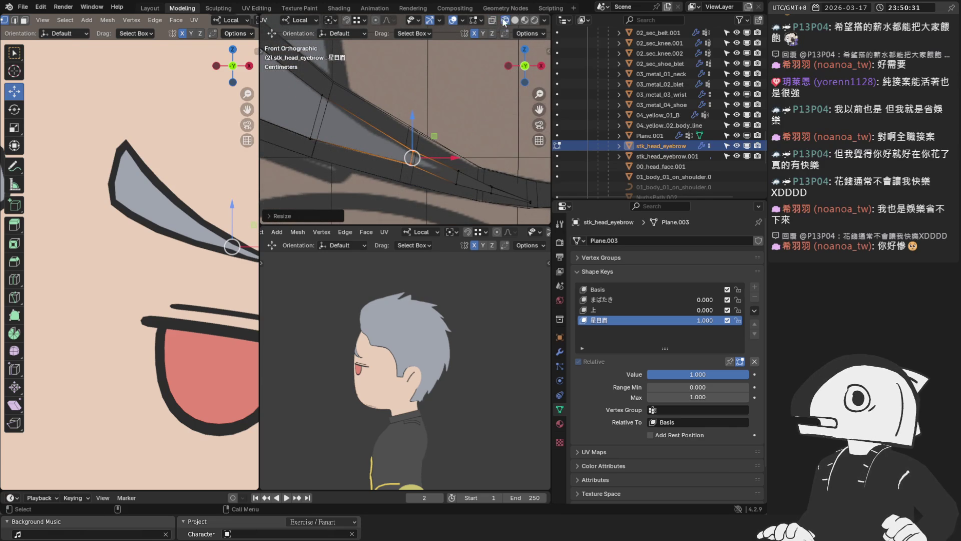
{"action": "left_click", "coordinate": [452, 20]}
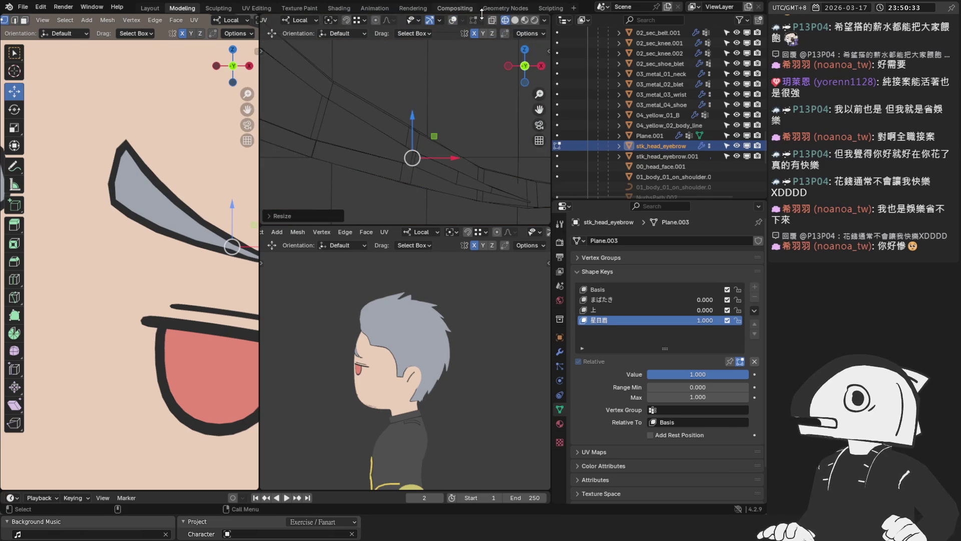
{"action": "left_click", "coordinate": [516, 20]}
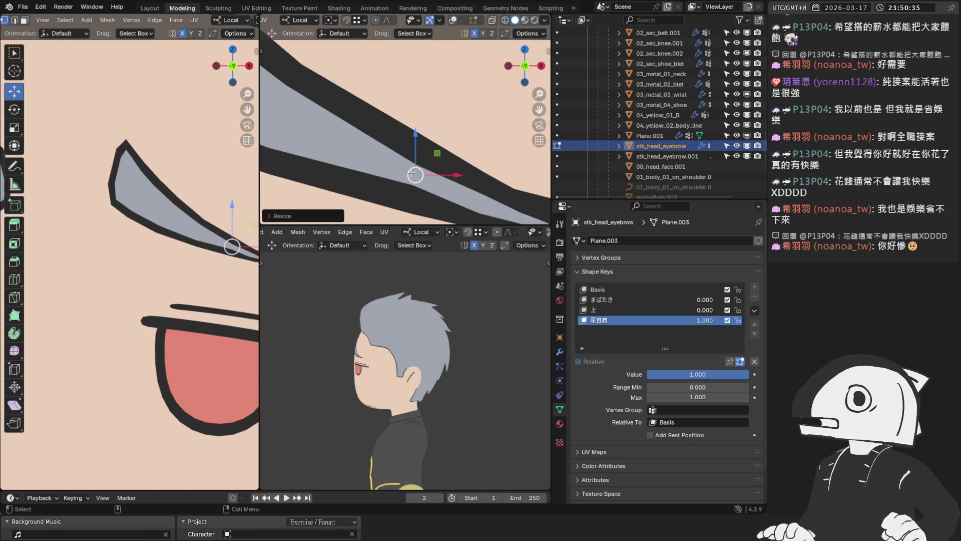
Nudge a tip vertex from other angles in see-through wireframe, then save the blend file
{"action": "mouse_move", "coordinate": [430, 157]}
{"action": "middle_mouse_down"}
{"action": "mouse_move", "coordinate": [337, 135]}
{"action": "mouse_move", "coordinate": [451, 105]}
{"action": "mouse_move", "coordinate": [480, 75]}
{"action": "middle_mouse_up"}
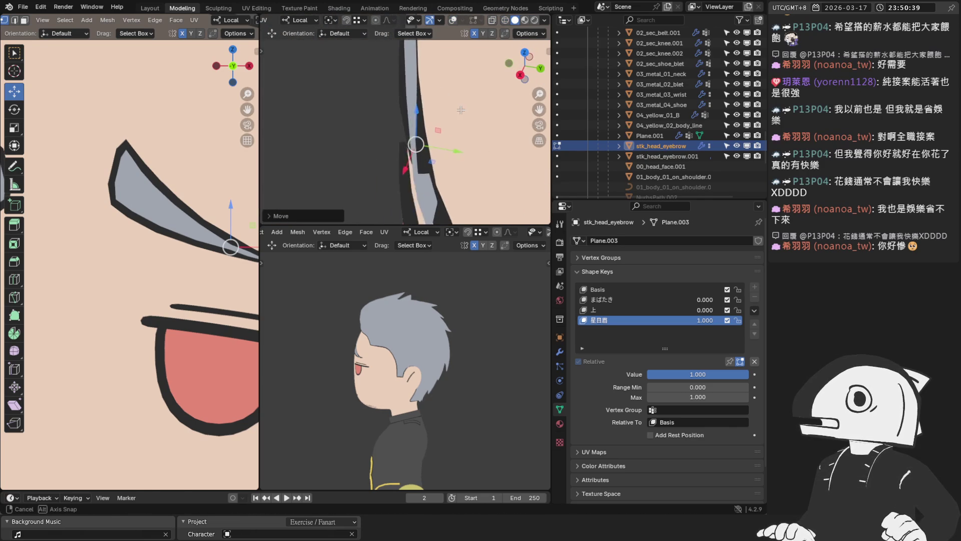
{"action": "left_click", "coordinate": [493, 21]}
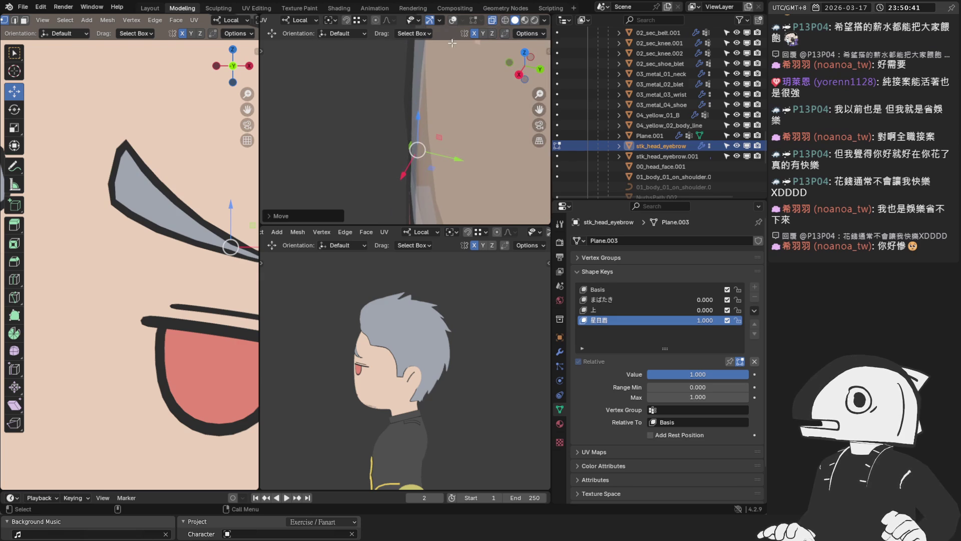
{"action": "left_click", "coordinate": [453, 20]}
{"action": "mouse_move", "coordinate": [451, 60]}
{"action": "middle_mouse_down"}
{"action": "mouse_move", "coordinate": [469, 97]}
{"action": "mouse_move", "coordinate": [435, 132]}
{"action": "mouse_move", "coordinate": [402, 88]}
{"action": "mouse_move", "coordinate": [467, 105]}
{"action": "mouse_move", "coordinate": [391, 112]}
{"action": "middle_mouse_up"}
{"action": "key", "text": "g"}
{"action": "left_click", "coordinate": [414, 83]}
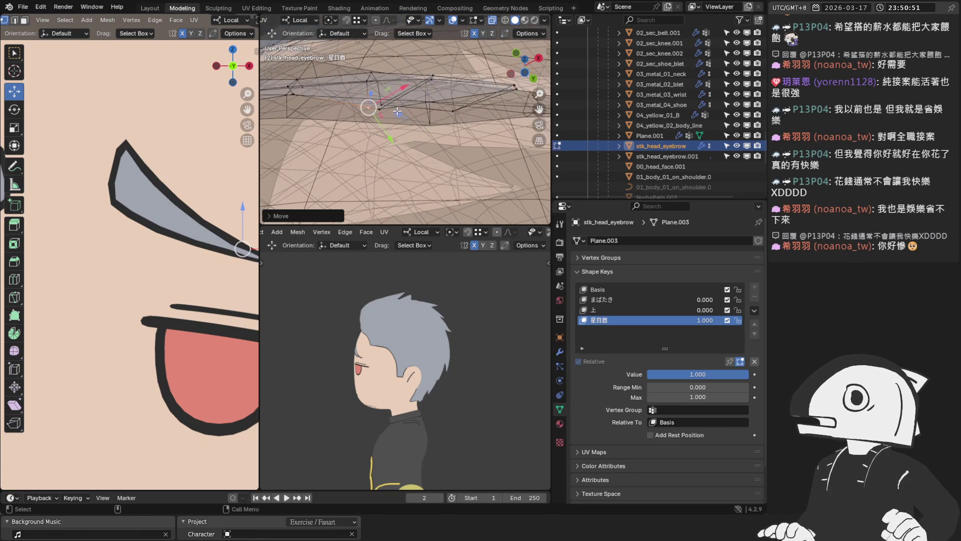
{"action": "key", "text": "g"}
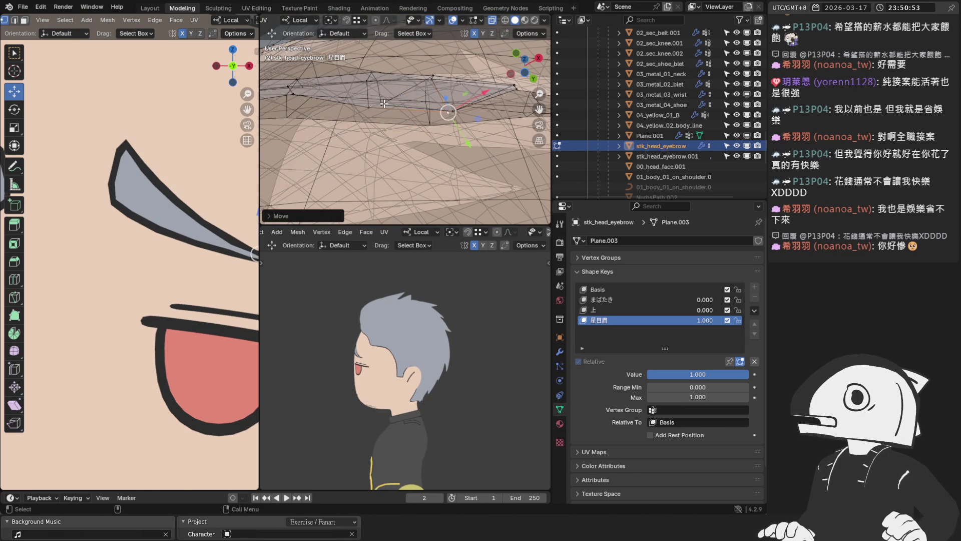
{"action": "mouse_move", "coordinate": [449, 92]}
{"action": "middle_mouse_down"}
{"action": "mouse_move", "coordinate": [458, 159]}
{"action": "mouse_move", "coordinate": [460, 146]}
{"action": "mouse_move", "coordinate": [386, 116]}
{"action": "mouse_move", "coordinate": [377, 123]}
{"action": "middle_mouse_up"}
{"action": "left_click", "coordinate": [403, 160]}
{"action": "scroll", "coordinate": [386, 117], "scroll_direction": "down", "scroll_amount": 2}
{"action": "scroll", "coordinate": [383, 121], "scroll_direction": "down", "scroll_amount": 3}
{"action": "key", "text": "ctrl+s"}
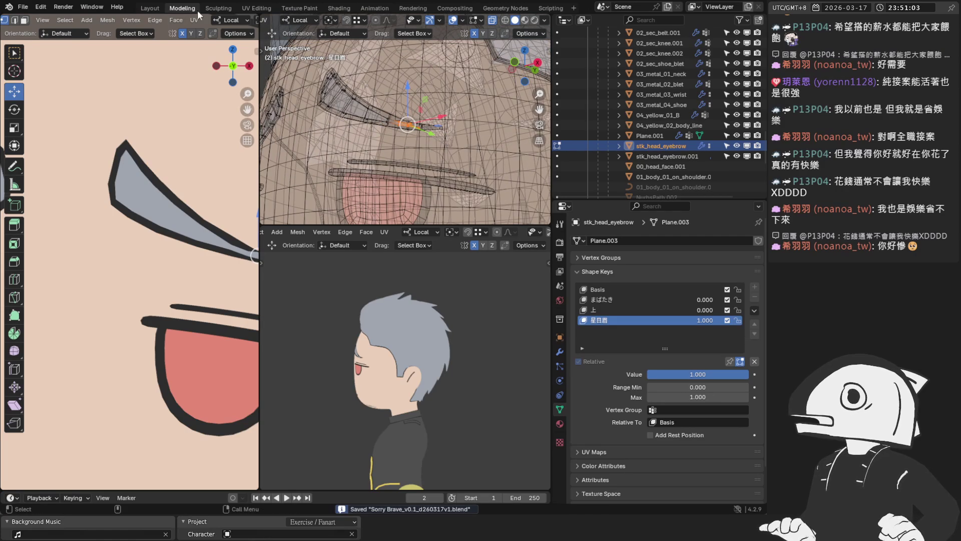
Dismiss the Vertex menu, leave Edit Mode for Object Mode, and reselect the 星目眉 shape key
{"action": "left_click", "coordinate": [131, 21]}
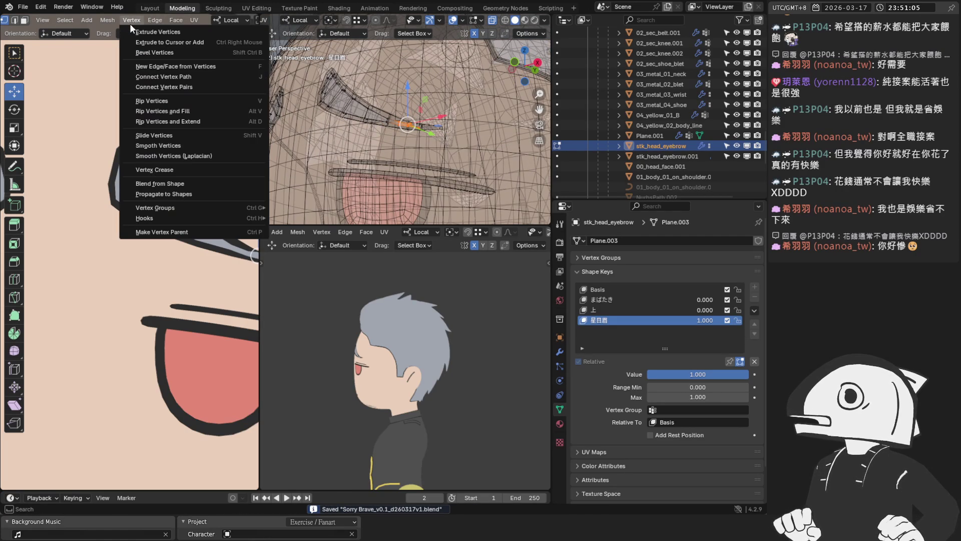
{"action": "left_click", "coordinate": [208, 194]}
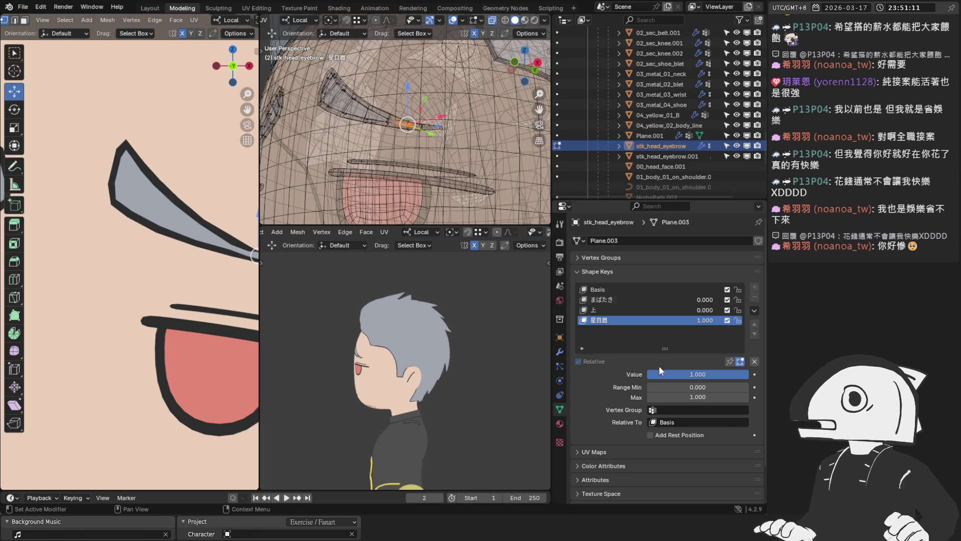
{"action": "left_click", "coordinate": [617, 291]}
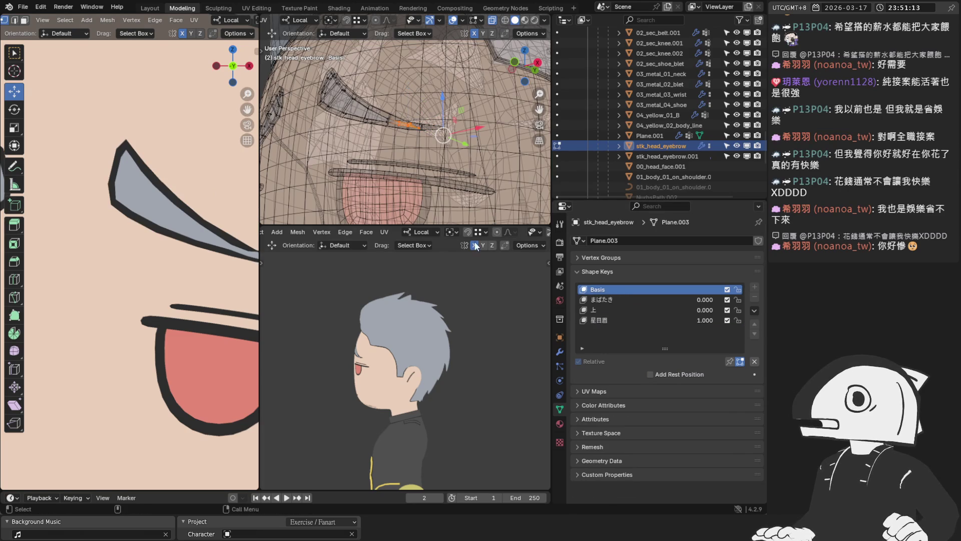
{"action": "key", "text": "Tab"}
{"action": "left_click", "coordinate": [624, 320]}
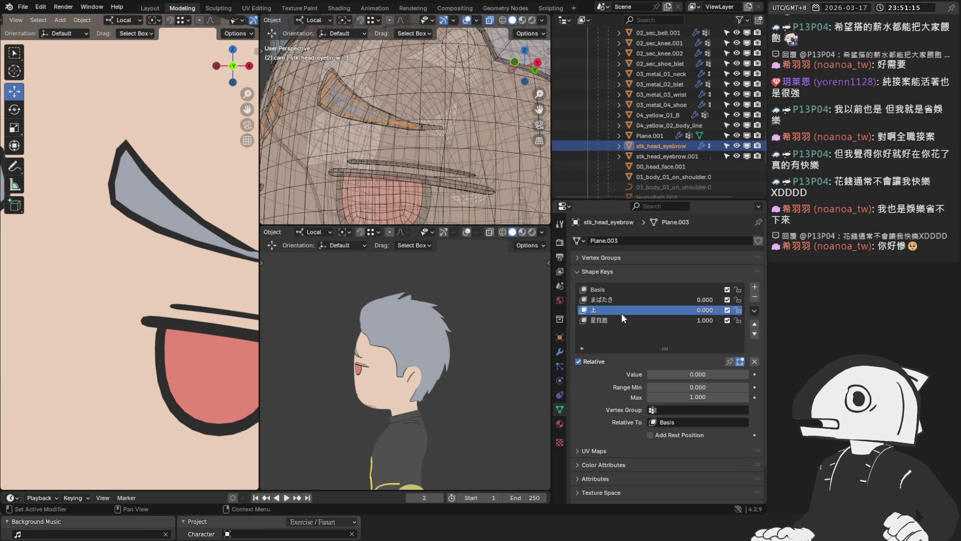
Re-enter Edit Mode on the eyebrow and rename the 星目眉 shape key to 星目眉2
{"action": "mouse_move", "coordinate": [706, 374]}
{"action": "left_mouse_down"}
{"action": "mouse_move", "coordinate": [695, 374]}
{"action": "mouse_move", "coordinate": [750, 375]}
{"action": "left_mouse_up"}
{"action": "key", "text": "Tab"}
{"action": "scroll", "coordinate": [435, 150], "scroll_direction": "up", "scroll_amount": 3}
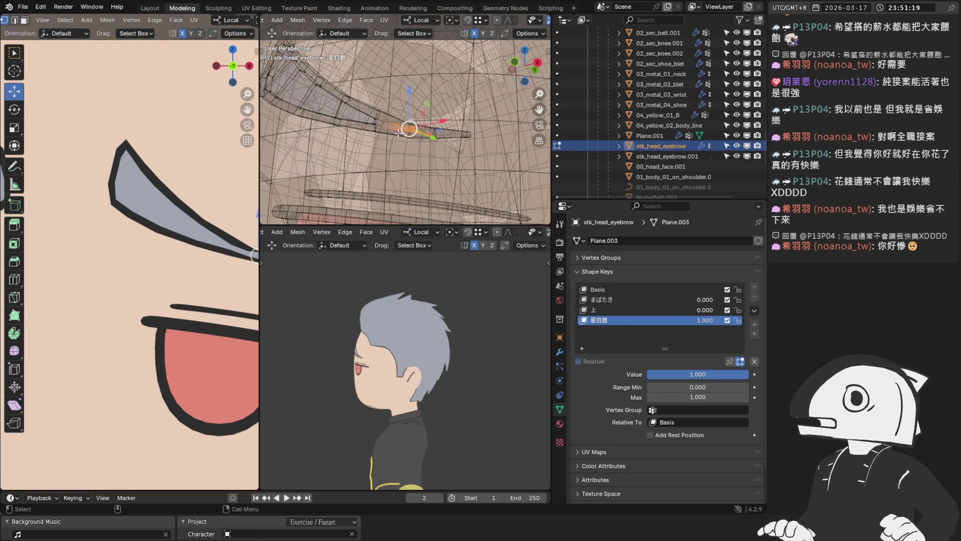
{"action": "mouse_move", "coordinate": [421, 150]}
{"action": "middle_mouse_down"}
{"action": "mouse_move", "coordinate": [410, 160]}
{"action": "mouse_move", "coordinate": [436, 167]}
{"action": "middle_mouse_up"}
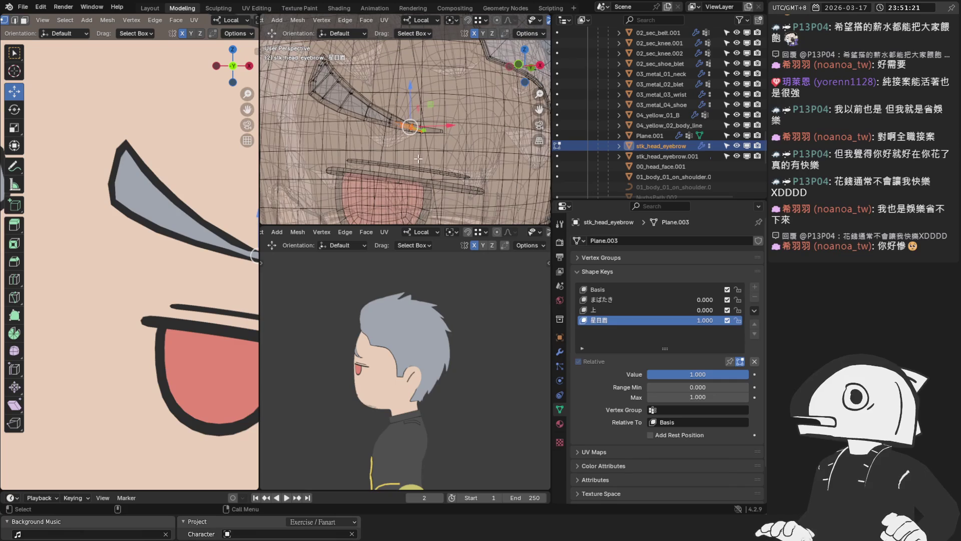
{"action": "double_click", "coordinate": [601, 320]}
{"action": "type", "text": "ㄩ"}
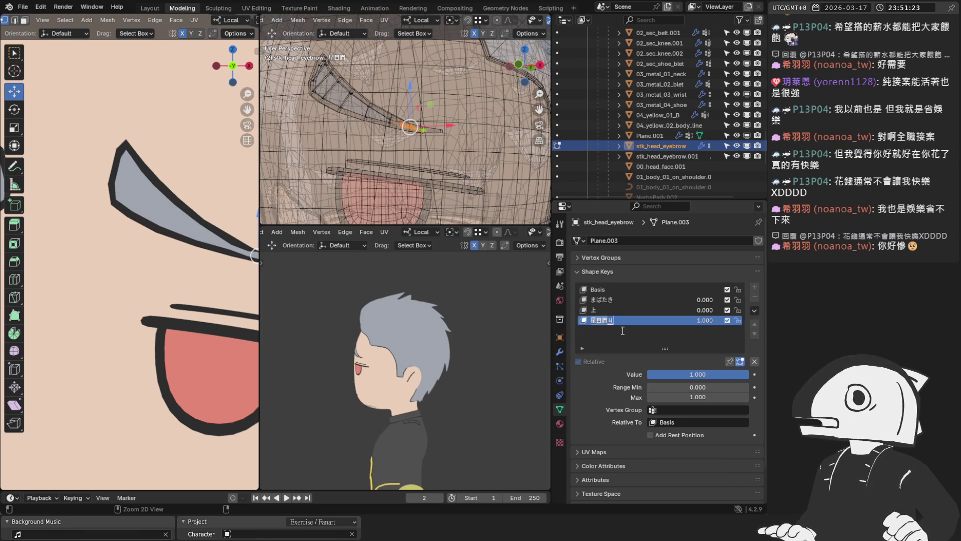
{"action": "left_click", "coordinate": [615, 310]}
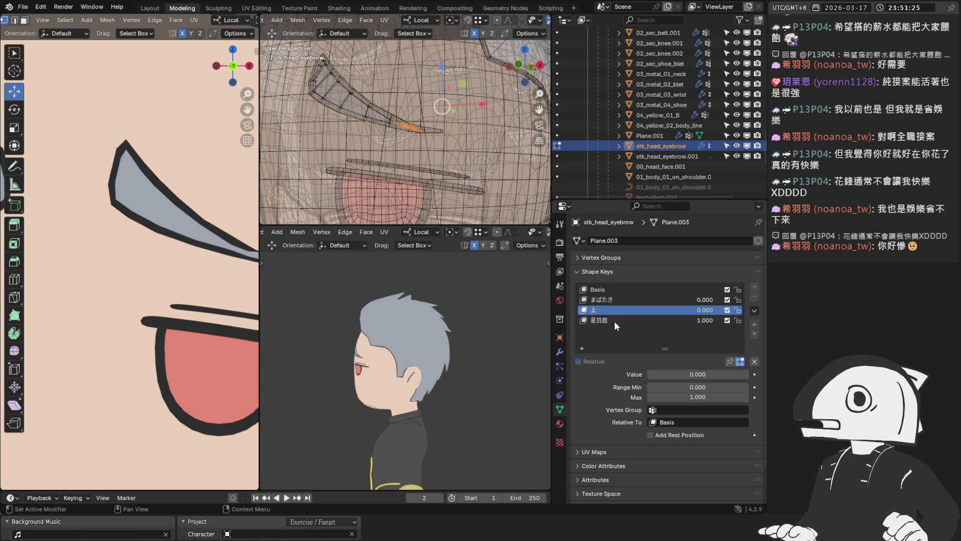
{"action": "left_click", "coordinate": [622, 321]}
{"action": "type", "text": "2"}
{"action": "key", "text": "Return"}
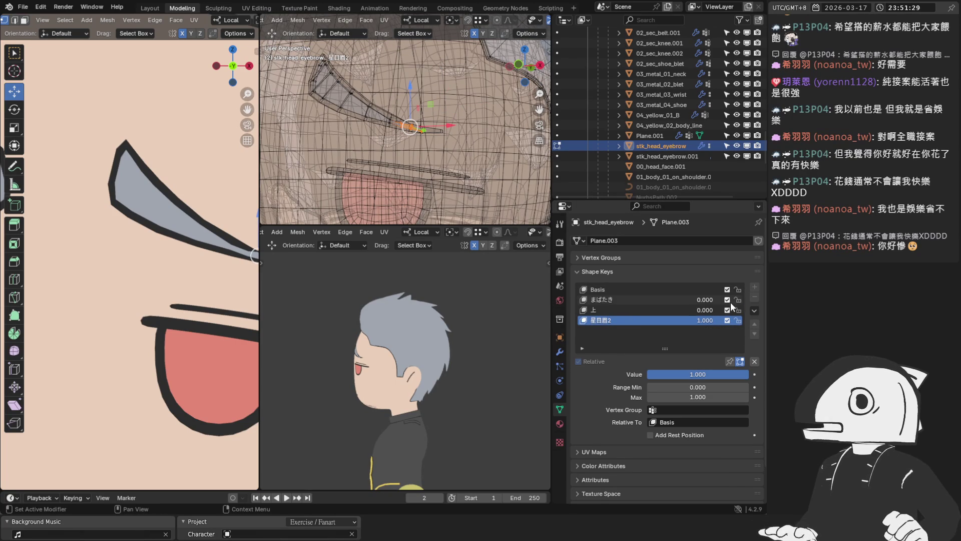
{"action": "scroll", "coordinate": [406, 136], "scroll_direction": "down", "scroll_amount": 2}
Select the whole connected eyebrow piece, glance at Shape Key Specials, and face the model from the front
{"action": "mouse_move", "coordinate": [391, 135]}
{"action": "middle_mouse_down"}
{"action": "mouse_move", "coordinate": [421, 182]}
{"action": "mouse_move", "coordinate": [398, 150]}
{"action": "middle_mouse_up"}
{"action": "key", "text": "l"}
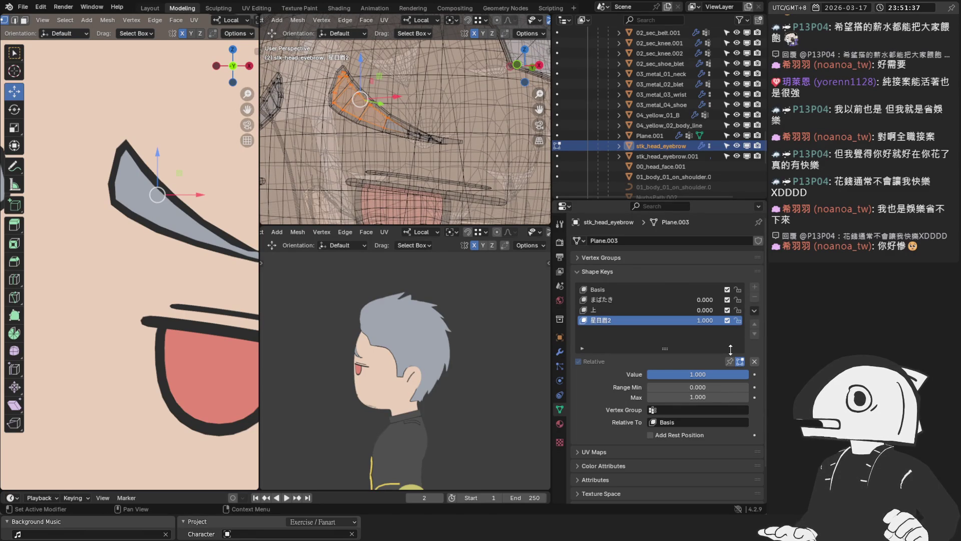
{"action": "left_click", "coordinate": [755, 310]}
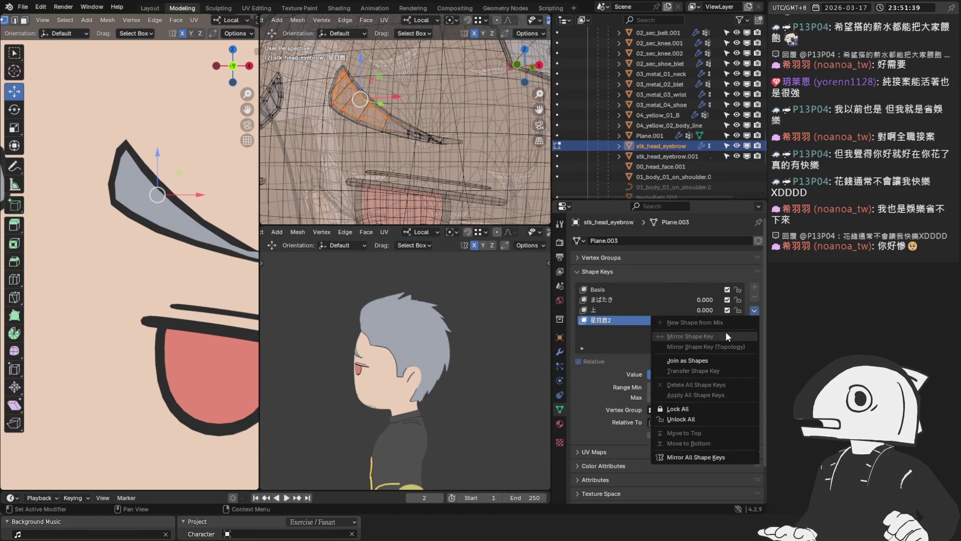
{"action": "left_click", "coordinate": [713, 361]}
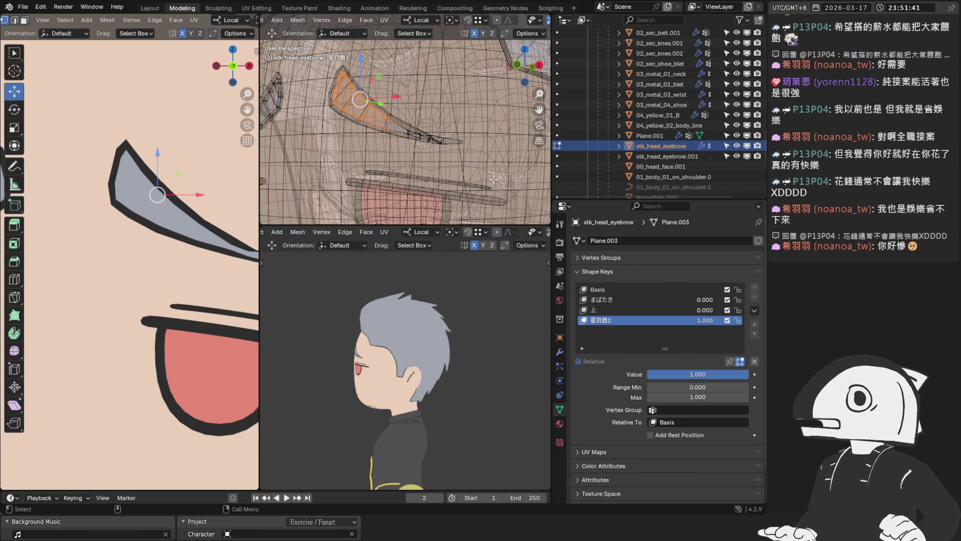
{"action": "key", "text": "KP_1"}
{"action": "scroll", "coordinate": [466, 173], "scroll_direction": "down", "scroll_amount": 2}
{"action": "scroll", "coordinate": [378, 160], "scroll_direction": "down", "scroll_amount": 2}
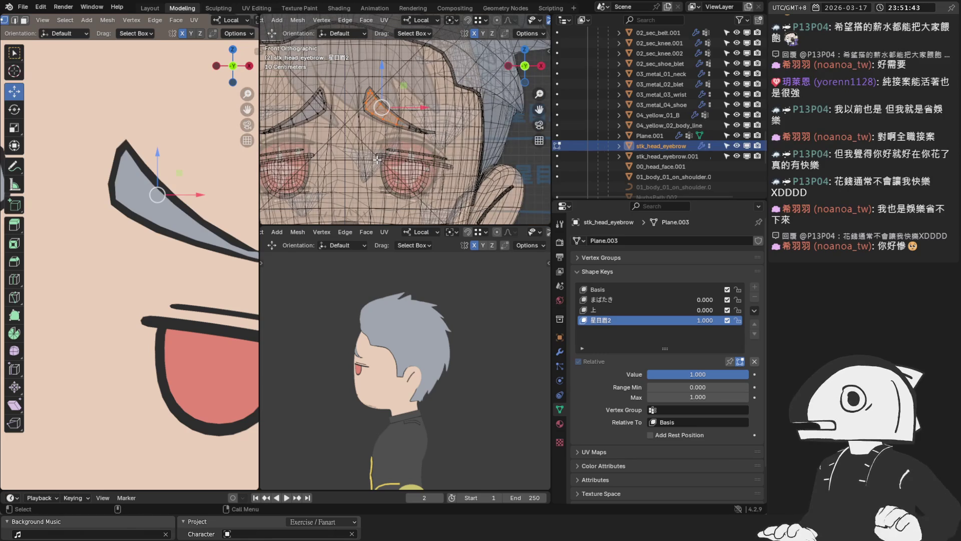
Turn the 星目眉2 value down to 0 and box-select the faces of both eyebrows
{"action": "key", "text": "b"}
{"action": "left_click_drag", "start_coordinate": [280, 89], "coordinate": [326, 125]}
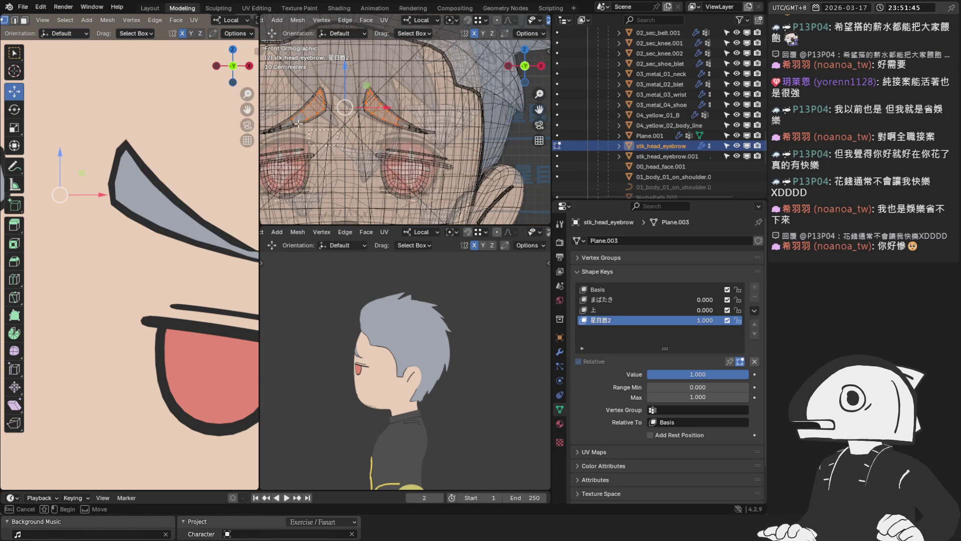
{"action": "left_click_drag", "start_coordinate": [287, 96], "coordinate": [331, 135]}
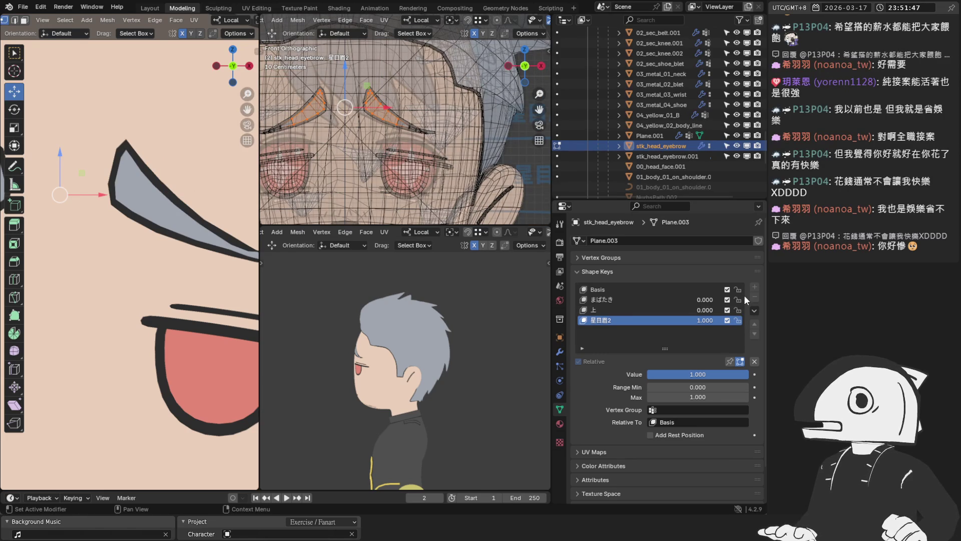
{"action": "left_click", "coordinate": [422, 153]}
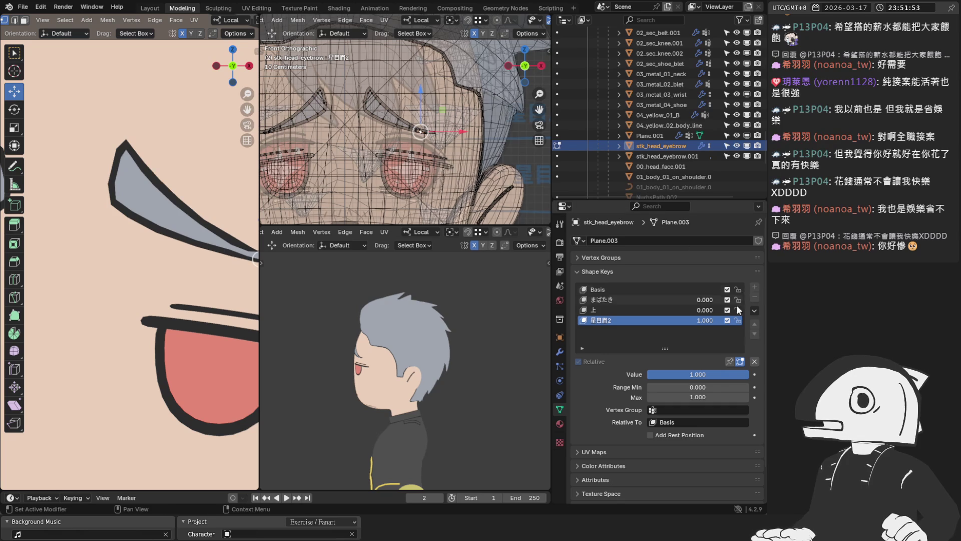
{"action": "left_click_drag", "start_coordinate": [717, 374], "coordinate": [647, 374]}
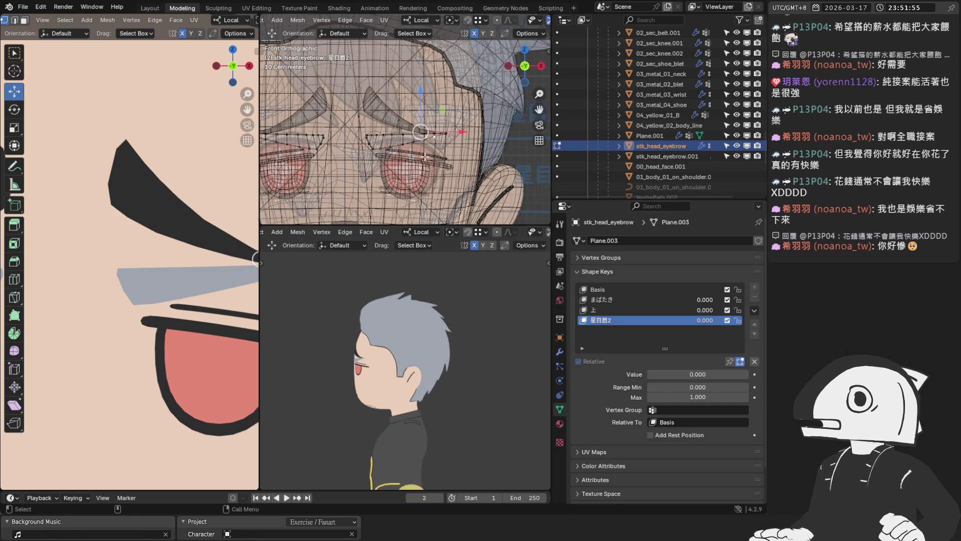
{"action": "scroll", "coordinate": [431, 141], "scroll_direction": "up", "scroll_amount": 3}
{"action": "scroll", "coordinate": [342, 117], "scroll_direction": "down", "scroll_amount": 3}
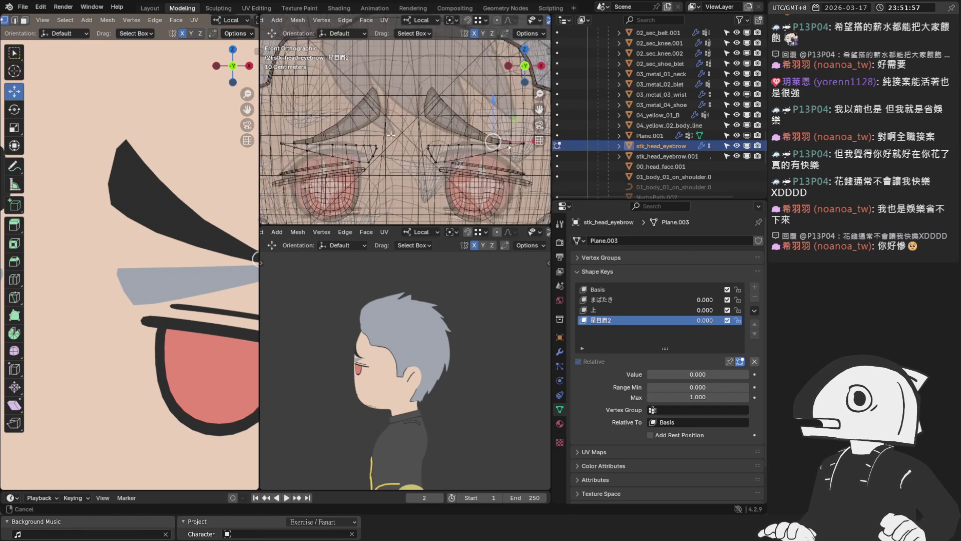
{"action": "left_click_drag", "start_coordinate": [327, 136], "coordinate": [473, 186]}
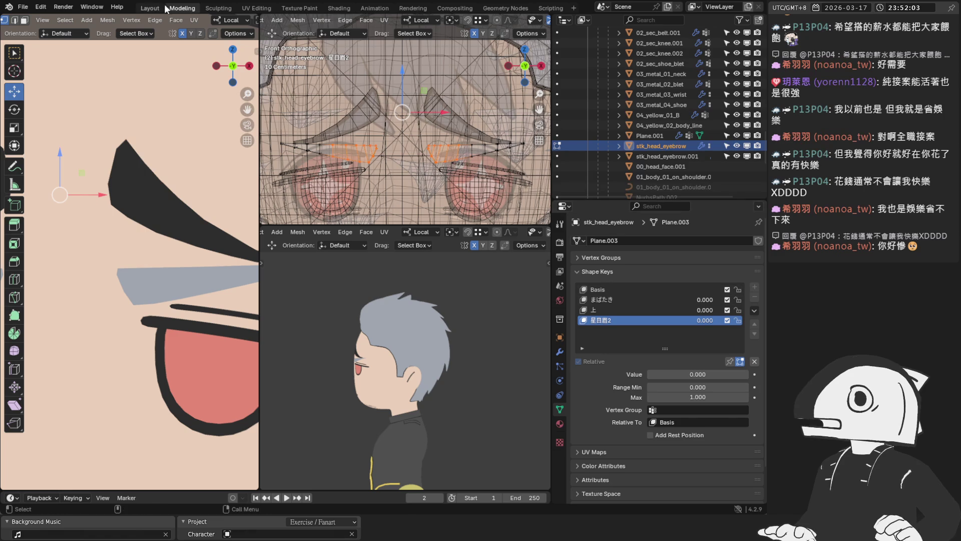
{"action": "left_click", "coordinate": [107, 20]}
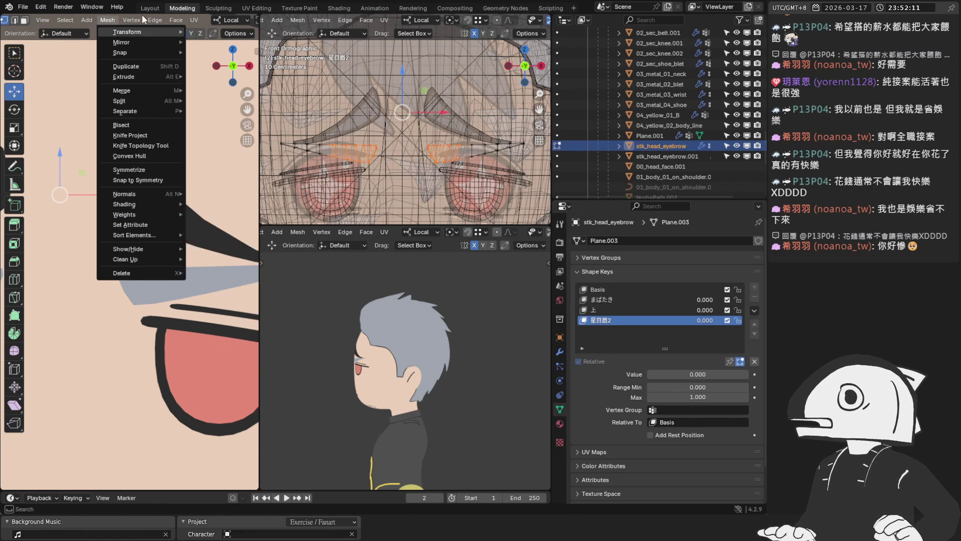
Blend the selected vertices from the Basis shape at 1.000, return to Object Mode, and add a new shape key
{"action": "left_click", "coordinate": [105, 19]}
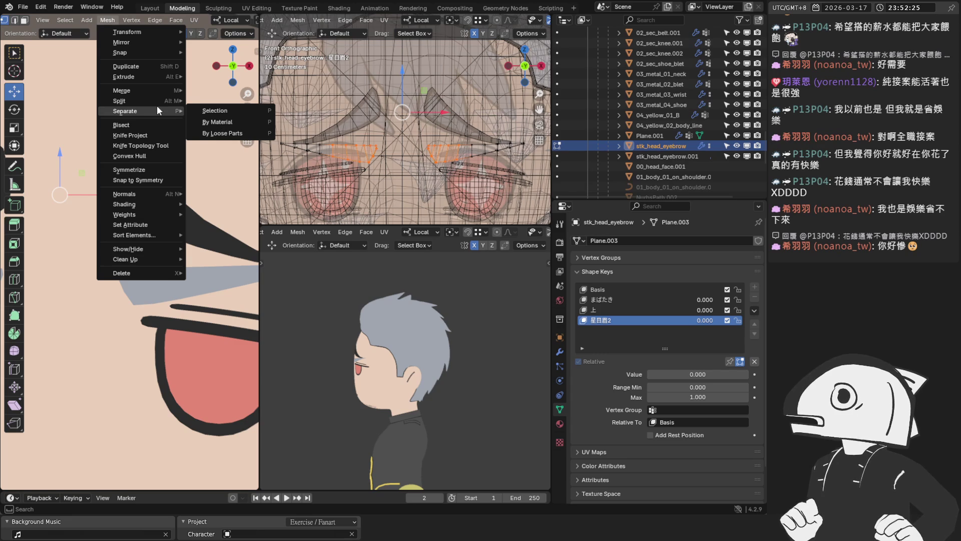
{"action": "mouse_move", "coordinate": [131, 20]}
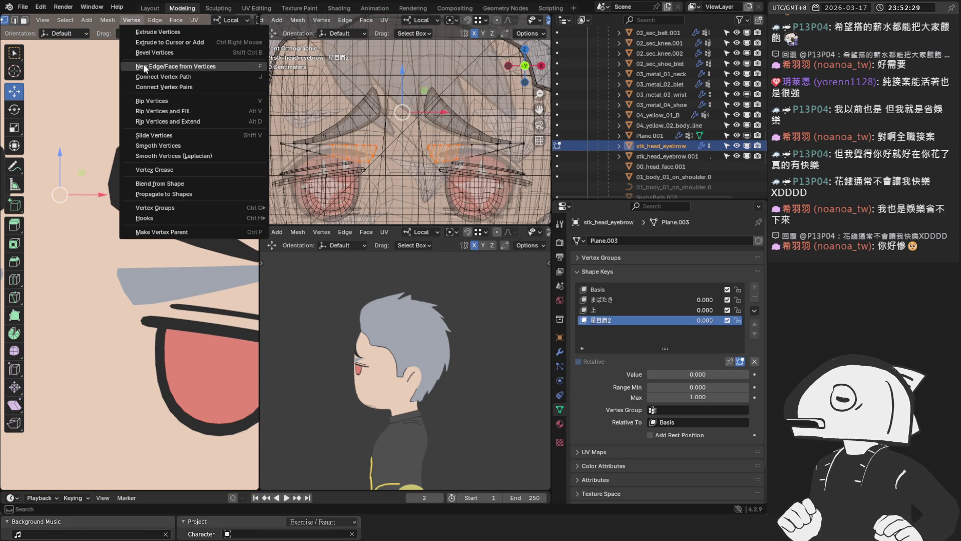
{"action": "left_click", "coordinate": [199, 187]}
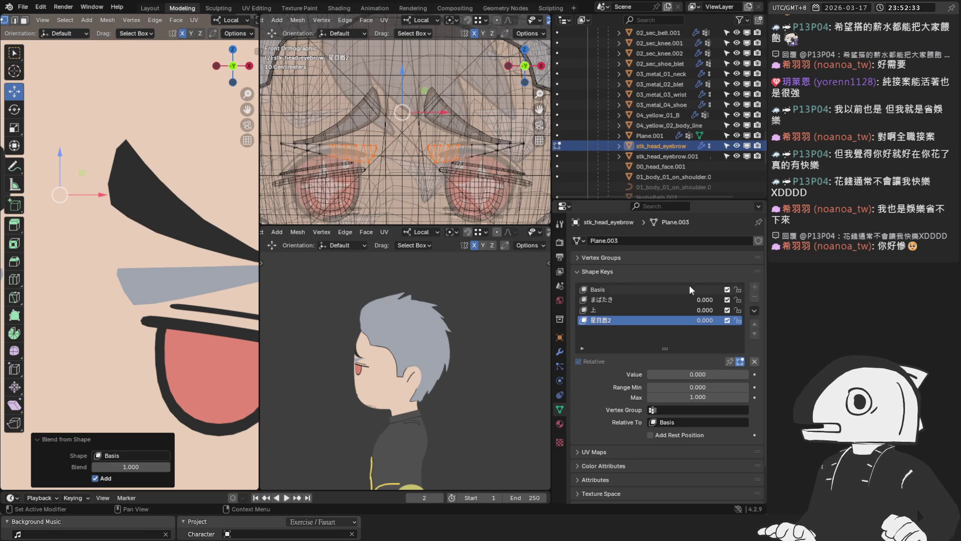
{"action": "left_click", "coordinate": [124, 455]}
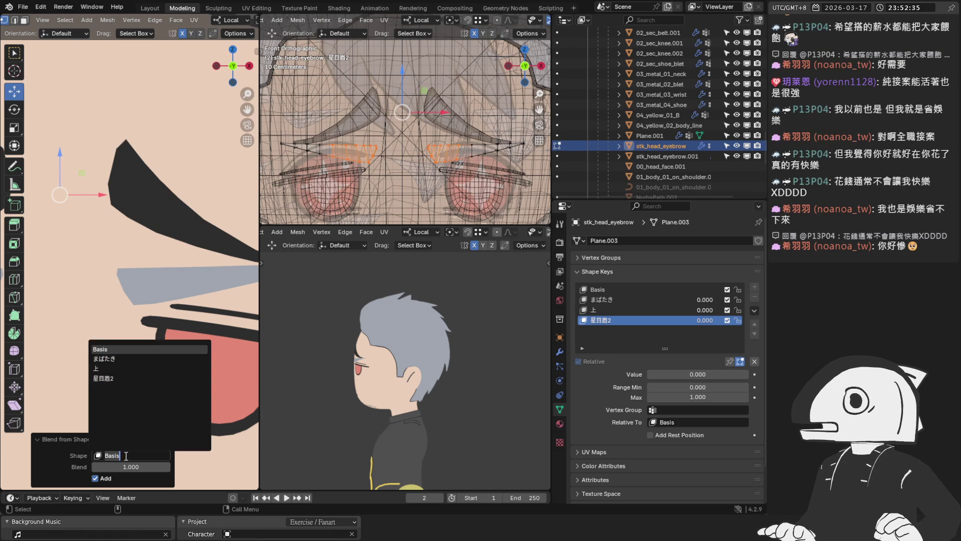
{"action": "left_click", "coordinate": [117, 378]}
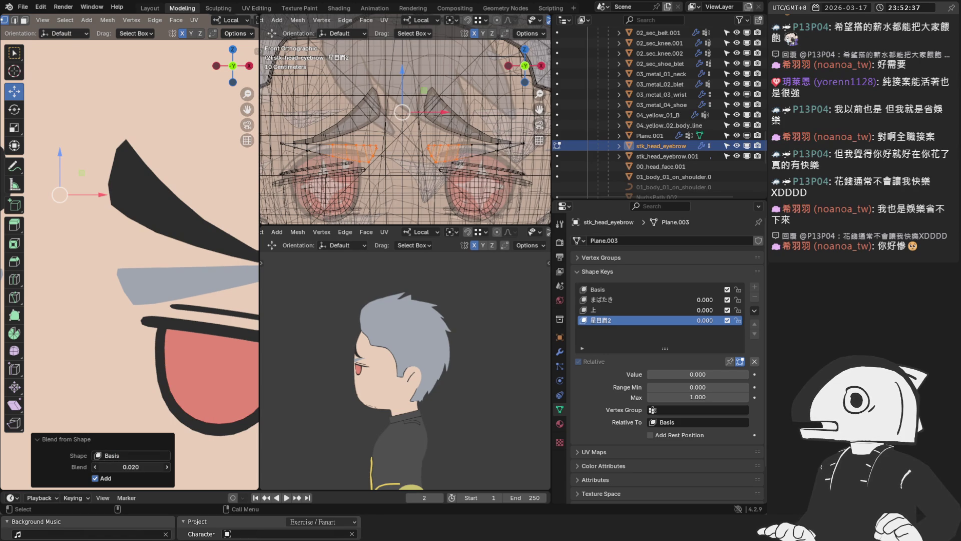
{"action": "left_click_drag", "start_coordinate": [111, 467], "coordinate": [113, 466]}
{"action": "key", "text": "ctrl+z"}
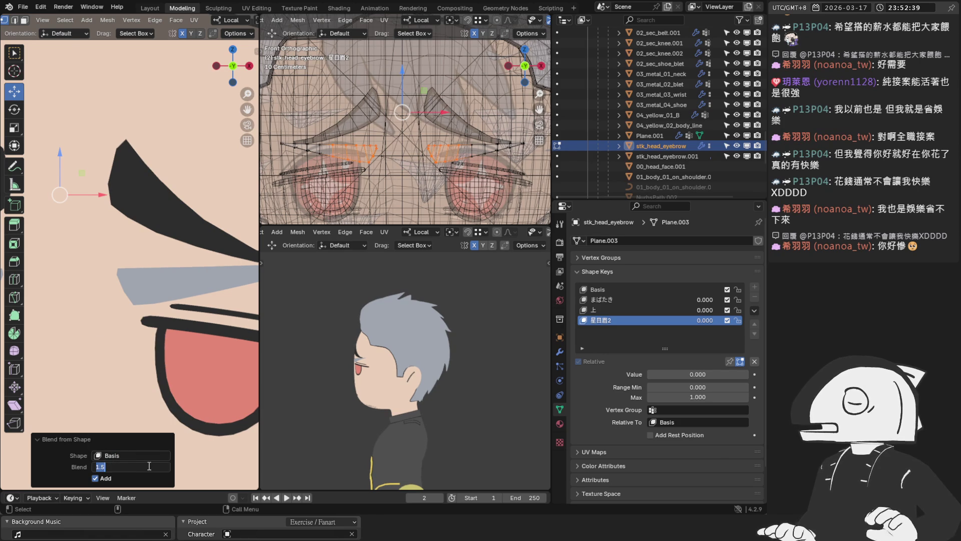
{"action": "key", "text": "Tab"}
{"action": "left_click", "coordinate": [755, 287]}
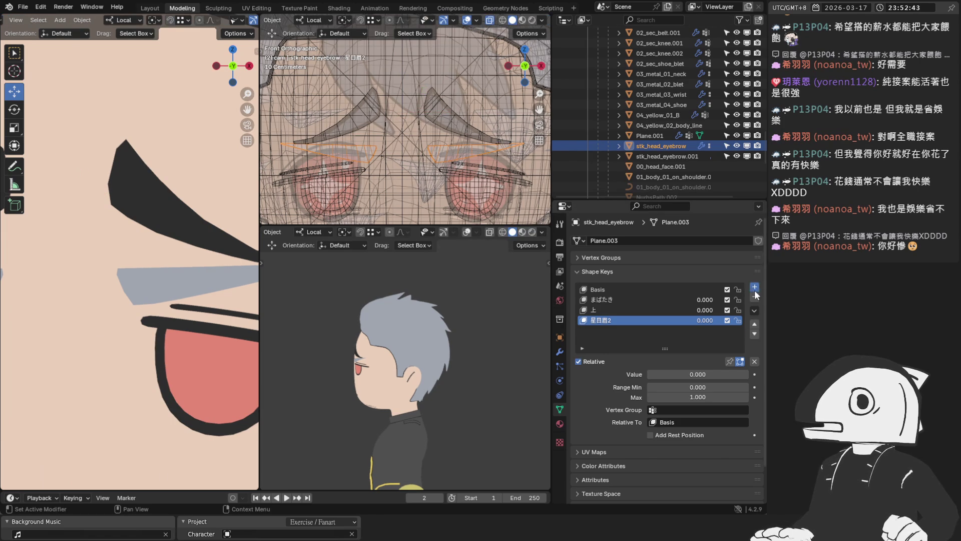
Set the new Key 4 to 1, blend the eyebrow vertices into it from 星目眉2, and return to Object Mode
{"action": "double_click", "coordinate": [697, 374]}
{"action": "type", "text": "1"}
{"action": "key", "text": "Return"}
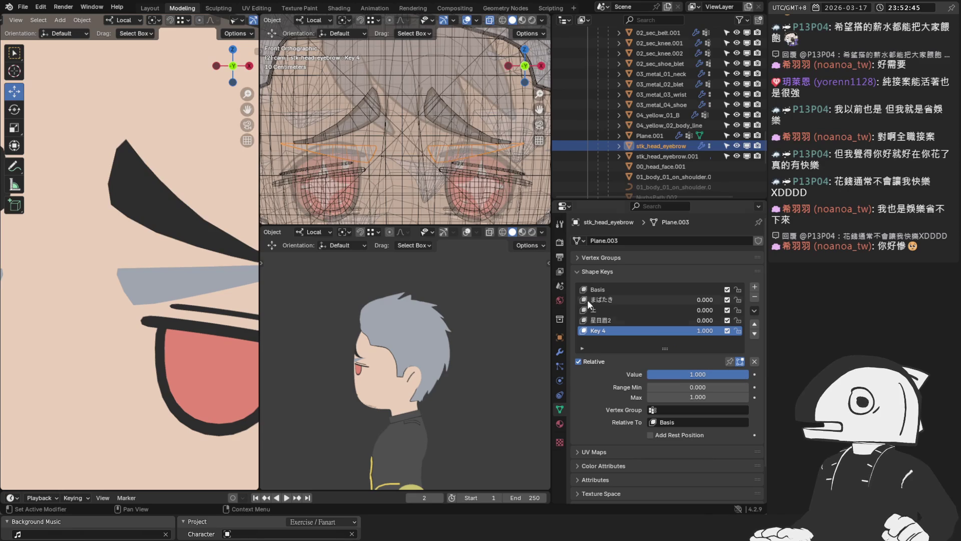
{"action": "key", "text": "Tab"}
{"action": "left_click", "coordinate": [126, 19]}
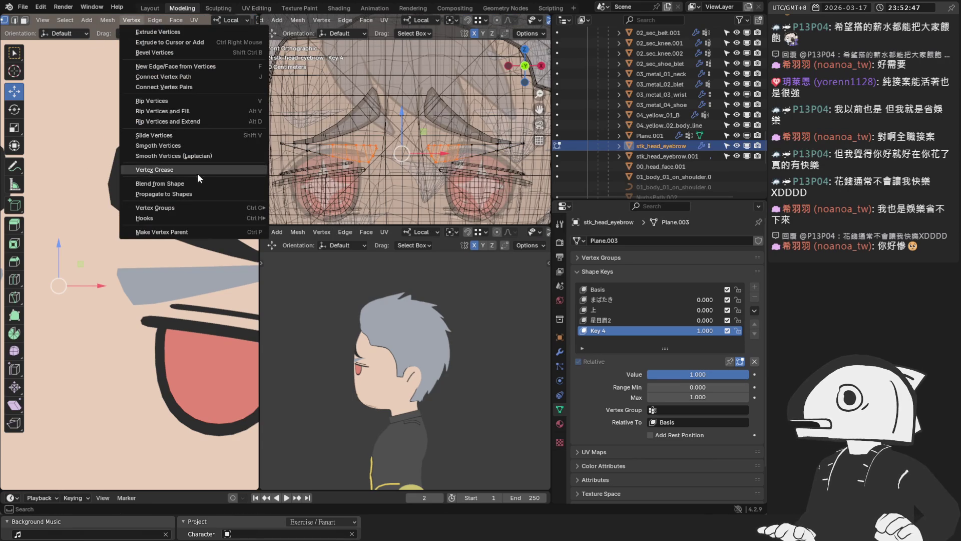
{"action": "left_click", "coordinate": [192, 183]}
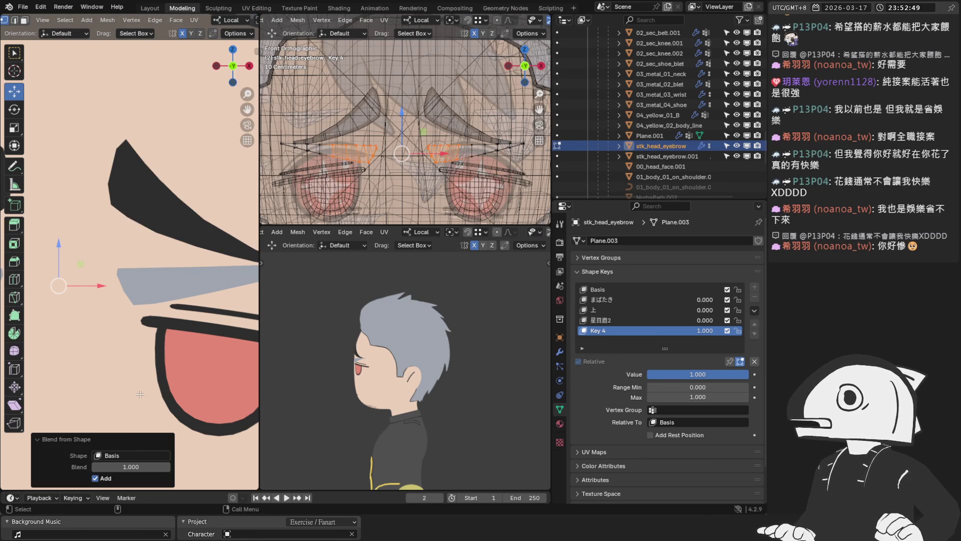
{"action": "left_click", "coordinate": [131, 455]}
{"action": "left_click", "coordinate": [126, 382]}
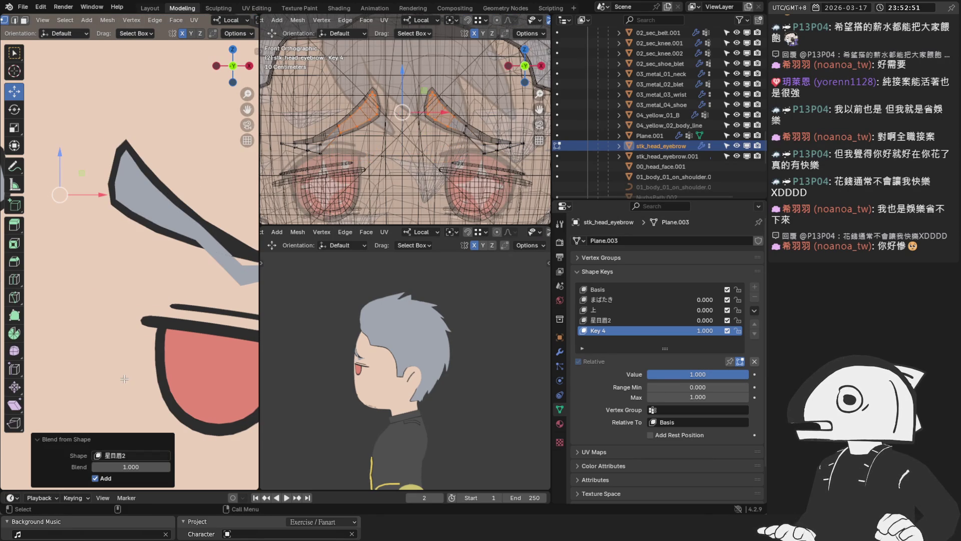
{"action": "key", "text": "Tab"}
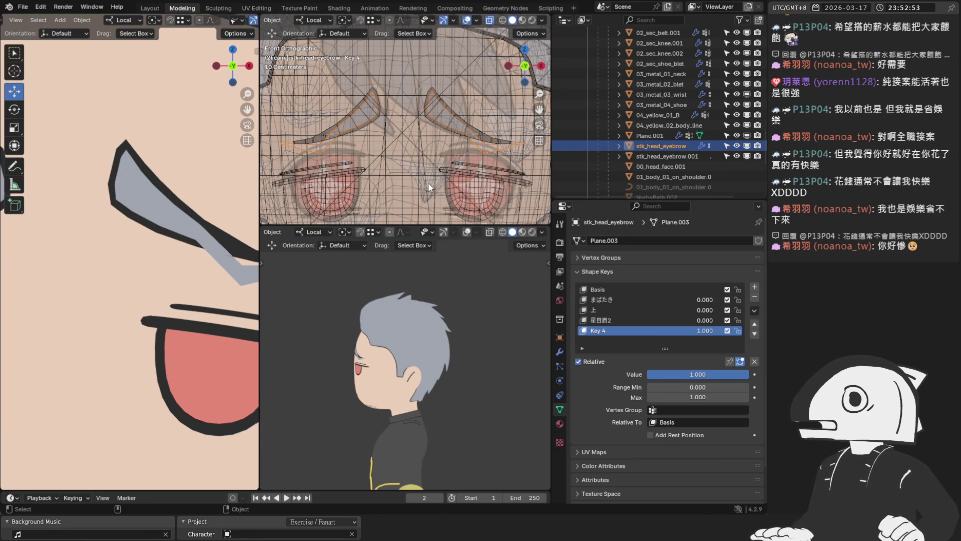
{"action": "left_click", "coordinate": [426, 190]}
{"action": "left_click", "coordinate": [627, 340]}
{"action": "left_click", "coordinate": [427, 113]}
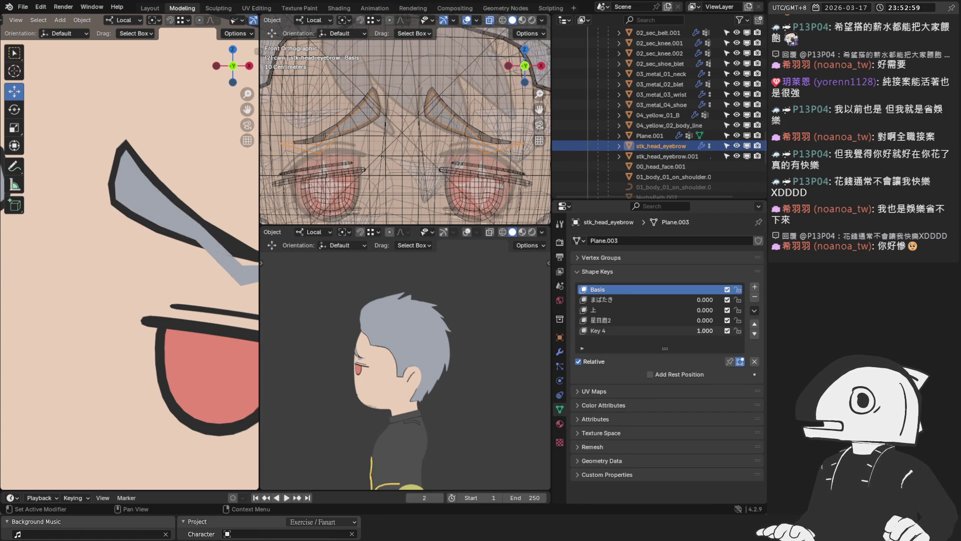
Rename Key 4 to 星目眉, delete the old 星目眉2 key, raise 星目眉 to 1, and re-enter Edit Mode
{"action": "key", "text": "BackSpace"}
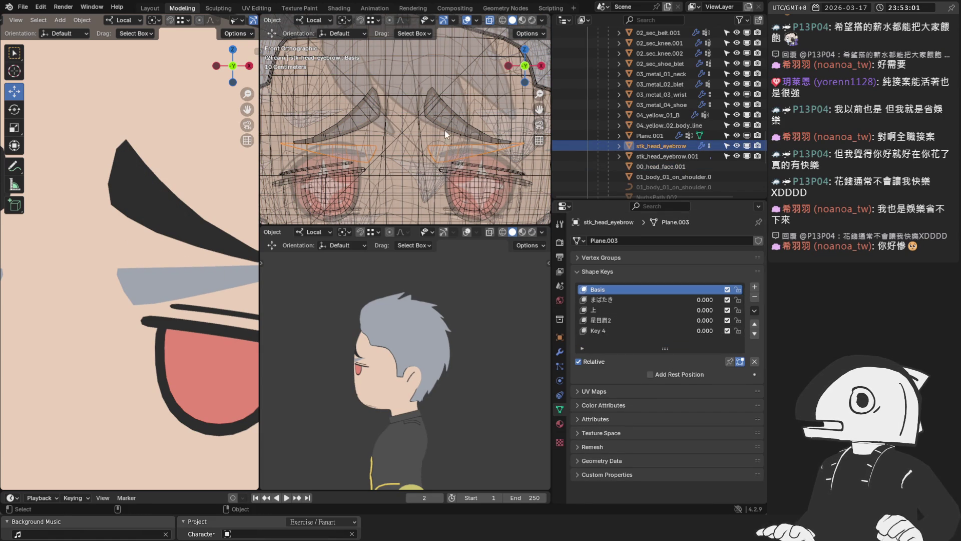
{"action": "left_click", "coordinate": [610, 331]}
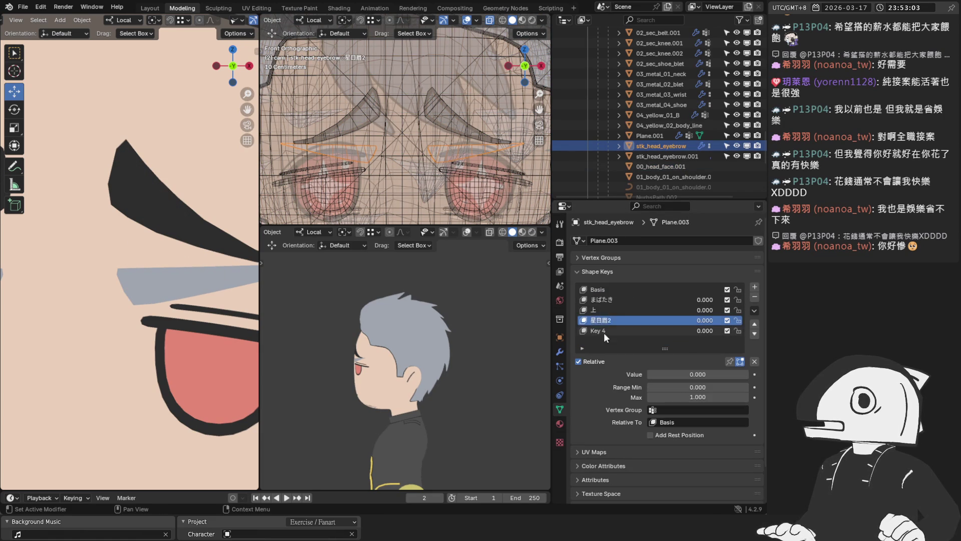
{"action": "type", "text": "星目眉"}
{"action": "key", "text": "Return"}
{"action": "left_click", "coordinate": [619, 320]}
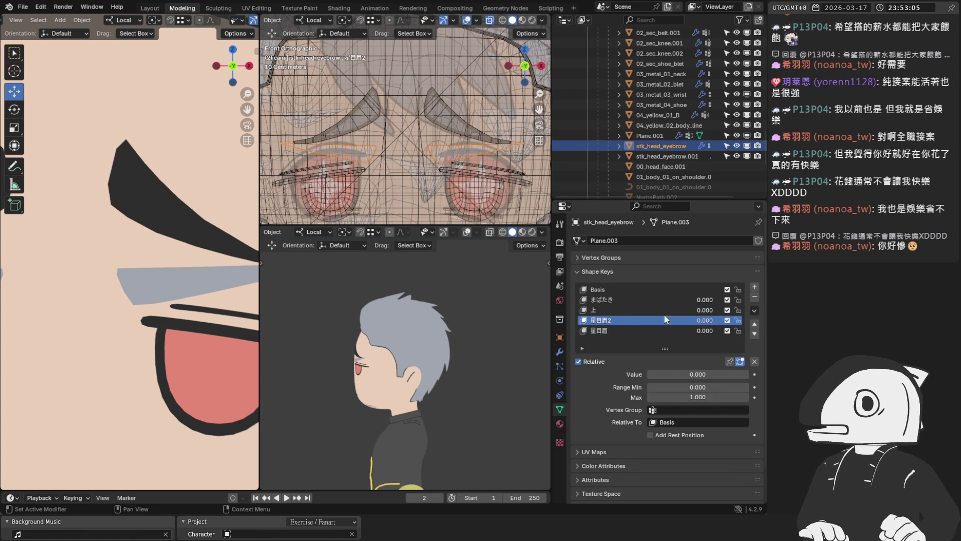
{"action": "left_click", "coordinate": [754, 298]}
{"action": "left_click_drag", "start_coordinate": [688, 374], "coordinate": [744, 374]}
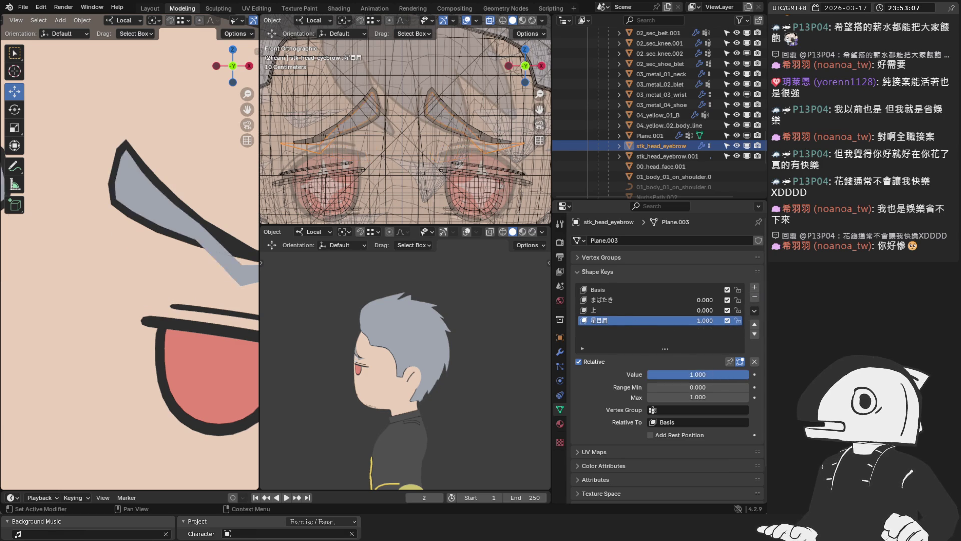
{"action": "scroll", "coordinate": [451, 135], "scroll_direction": "up", "scroll_amount": 5}
{"action": "scroll", "coordinate": [435, 148], "scroll_direction": "up", "scroll_amount": 4}
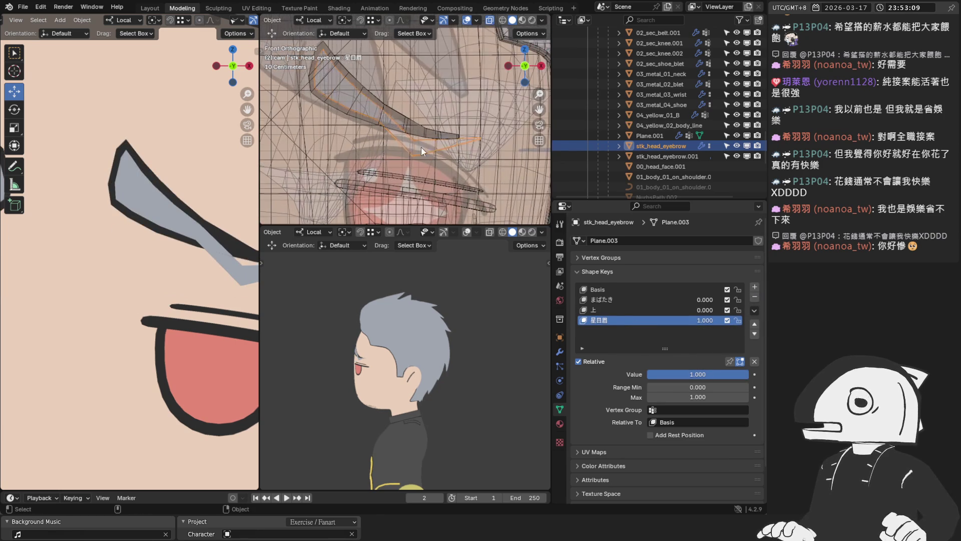
{"action": "key", "text": "Tab"}
{"action": "scroll", "coordinate": [445, 147], "scroll_direction": "up", "scroll_amount": 2}
Move the eyebrow tip vertices, then raise them along Z so the brow sits on the face, checking from the side
{"action": "left_click", "coordinate": [444, 147]}
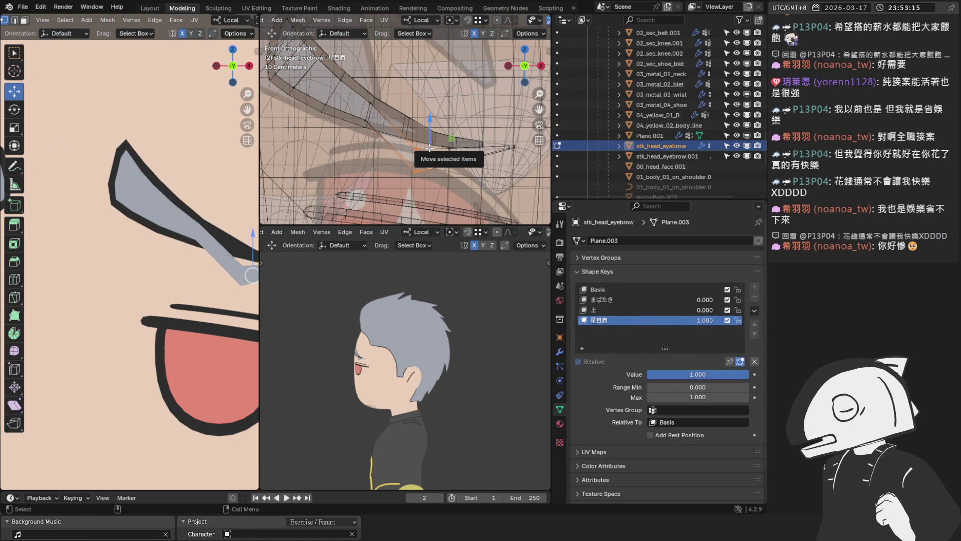
{"action": "scroll", "coordinate": [450, 135], "scroll_direction": "up", "scroll_amount": 2}
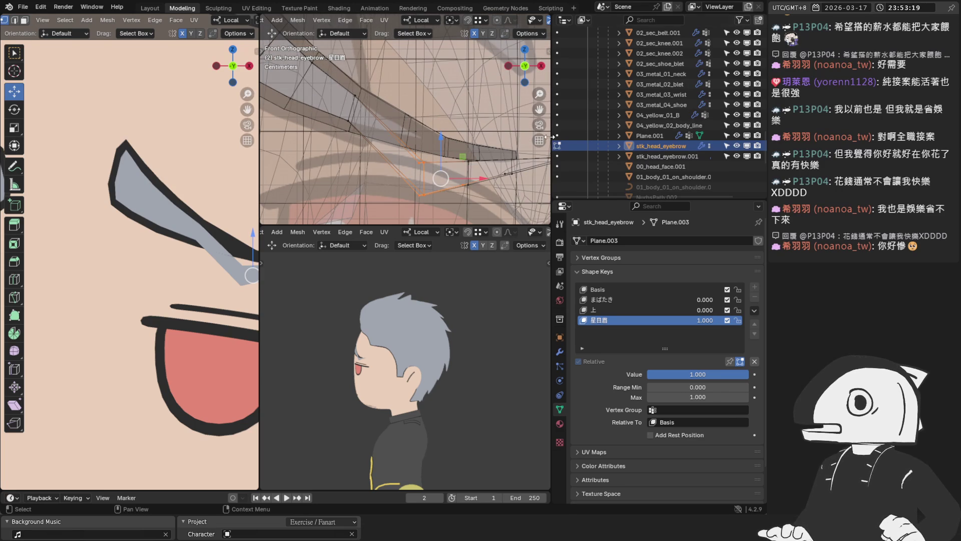
{"action": "left_click_drag", "start_coordinate": [553, 139], "coordinate": [635, 139]}
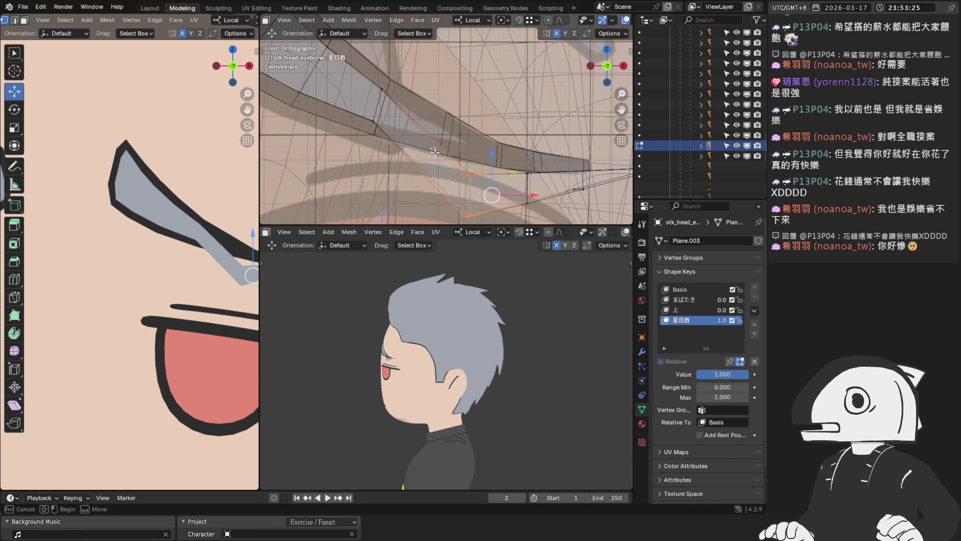
{"action": "key", "text": "g"}
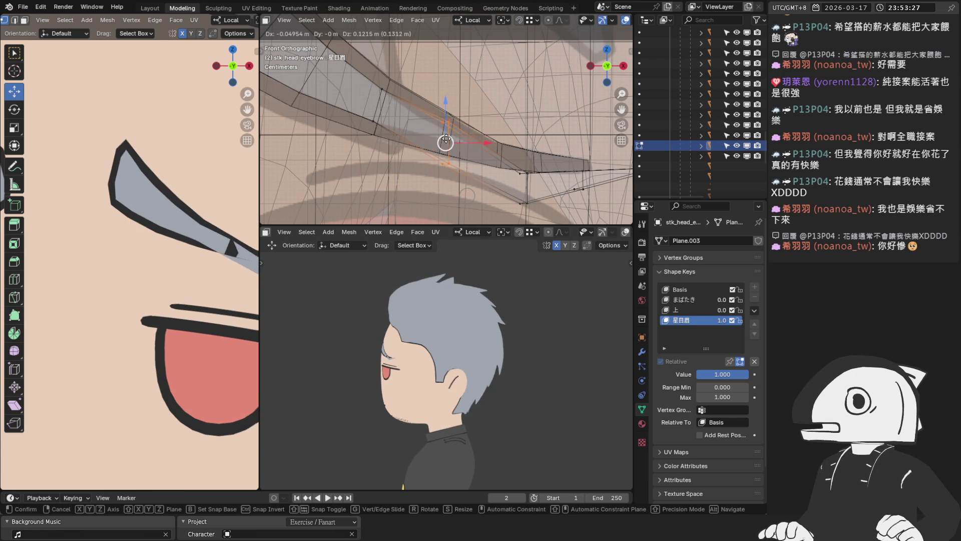
{"action": "left_click", "coordinate": [445, 141]}
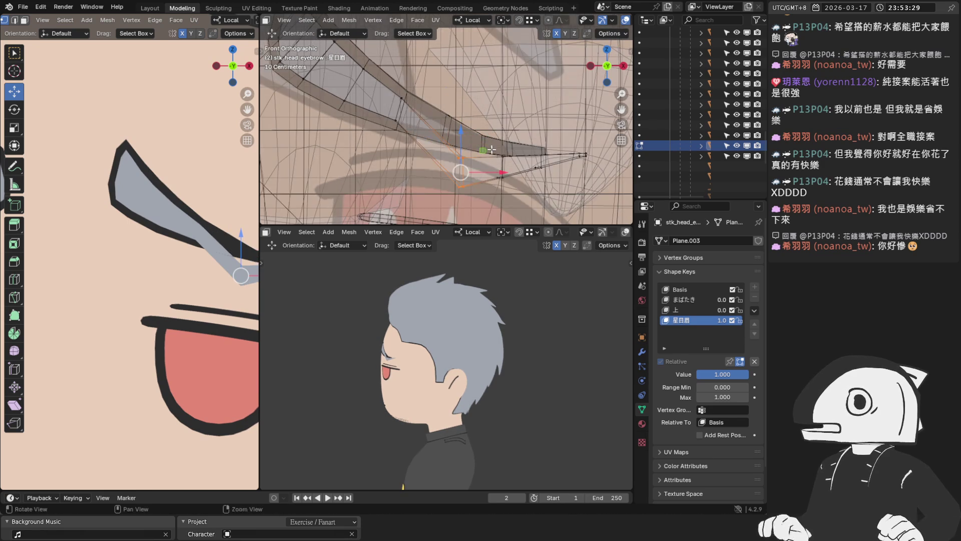
{"action": "middle_click_drag", "start_coordinate": [477, 180], "coordinate": [432, 136]}
{"action": "key", "text": "g"}
{"action": "key", "text": "z"}
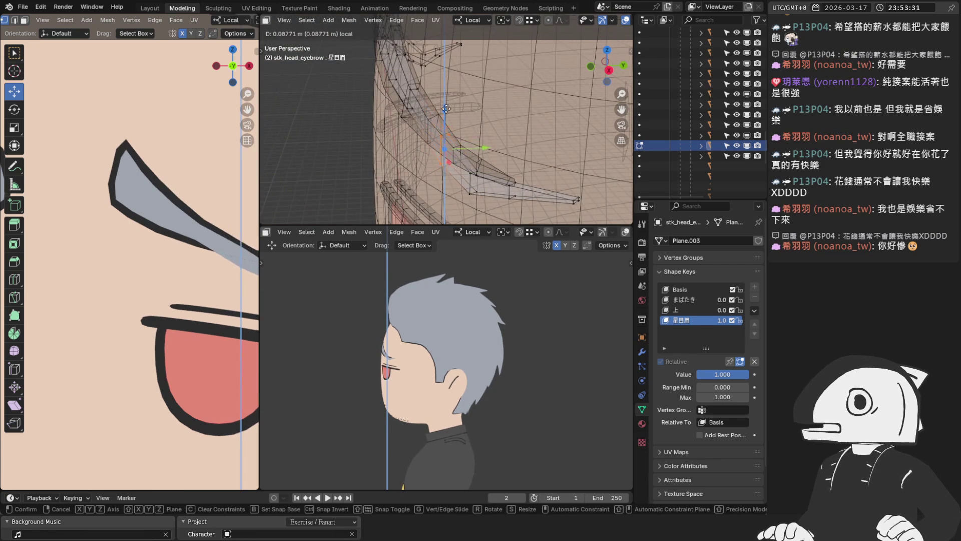
{"action": "left_click", "coordinate": [449, 99]}
{"action": "key", "text": "KP_3"}
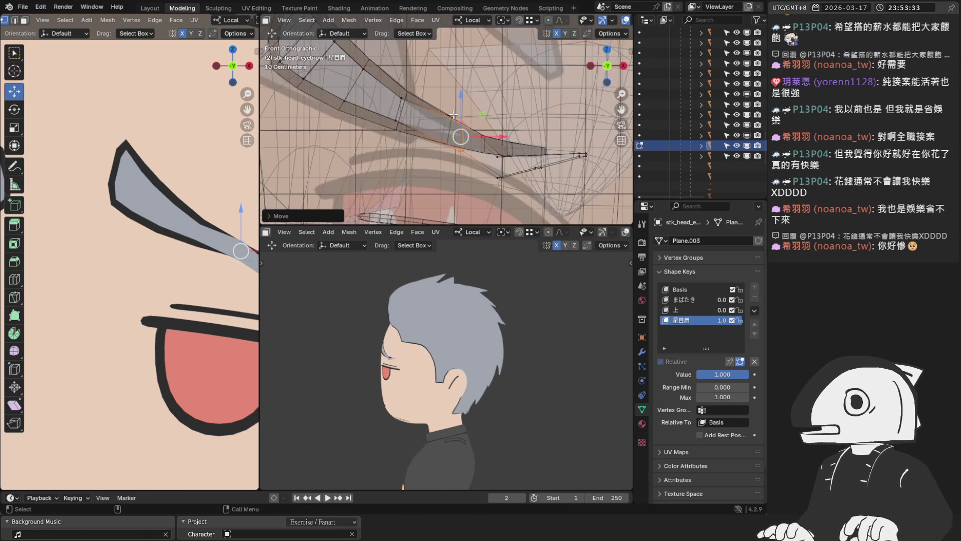
{"action": "key", "text": "alt+z"}
{"action": "scroll", "coordinate": [473, 110], "scroll_direction": "up", "scroll_amount": 1}
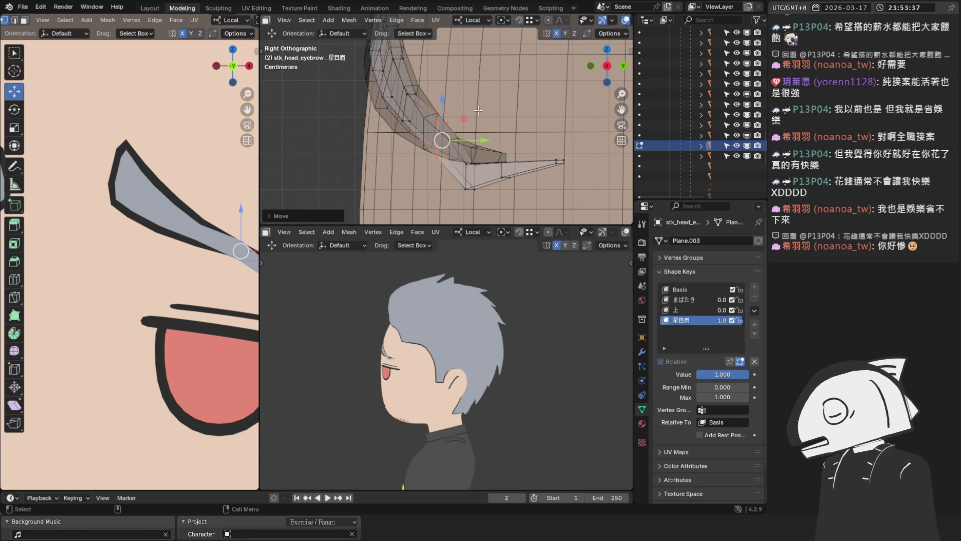